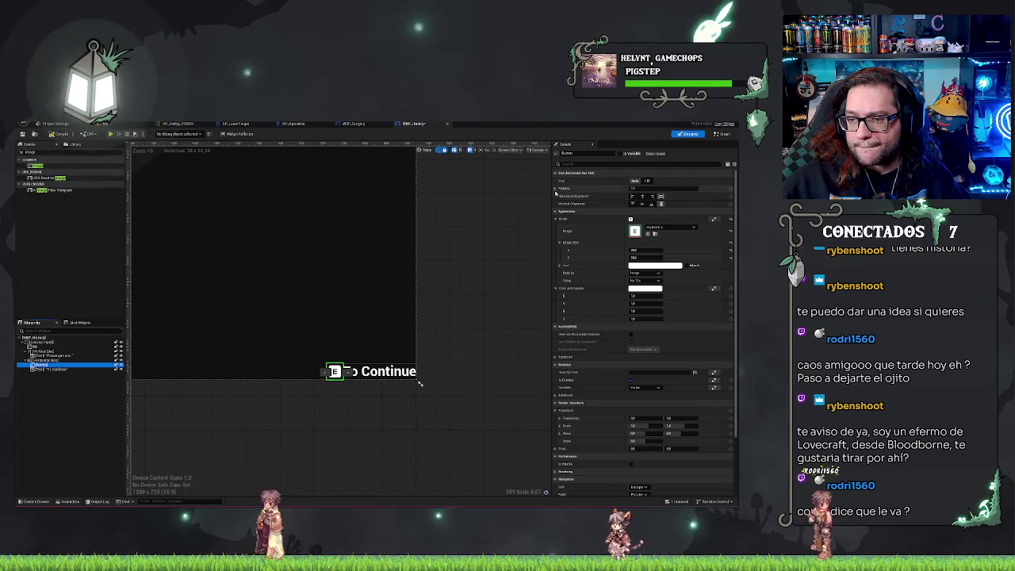
Expand the Button's Padding into separate sides and review the 'To Continue' text.
{"action": "left_click", "coordinate": [556, 188]}
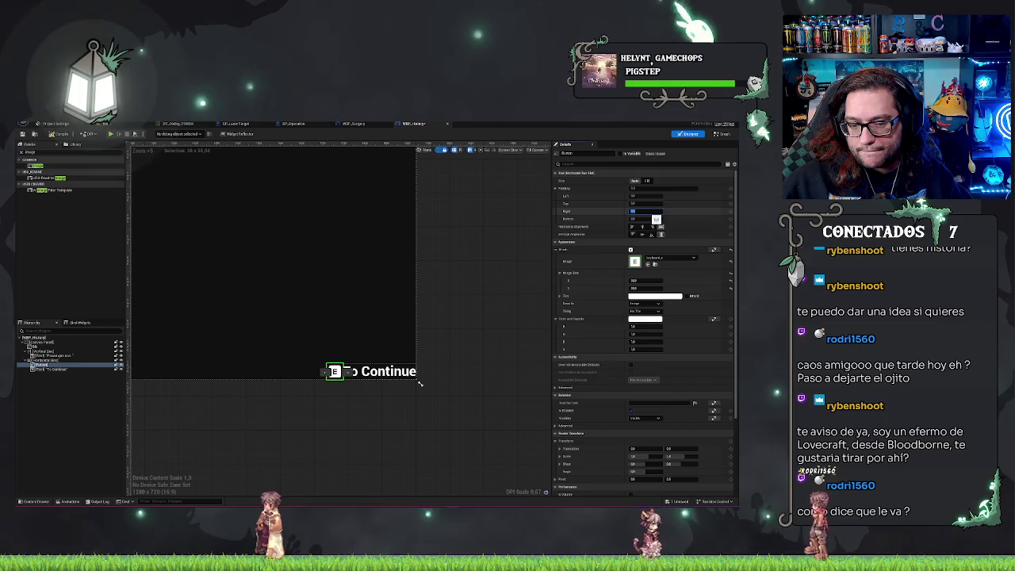
{"action": "left_click", "coordinate": [56, 370]}
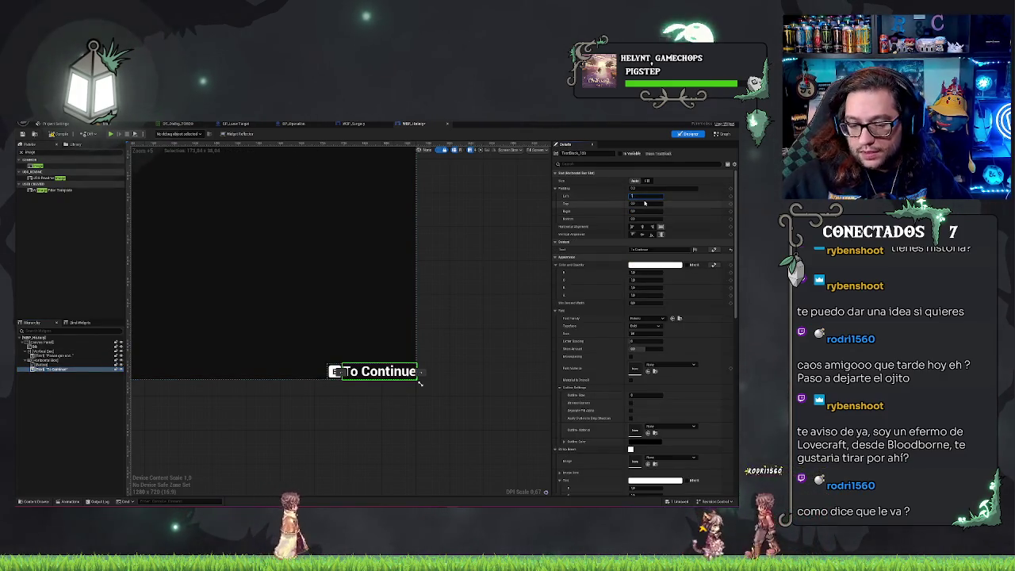
{"action": "left_click", "coordinate": [389, 449]}
{"action": "scroll", "coordinate": [389, 449], "scroll_direction": "down", "scroll_amount": 2}
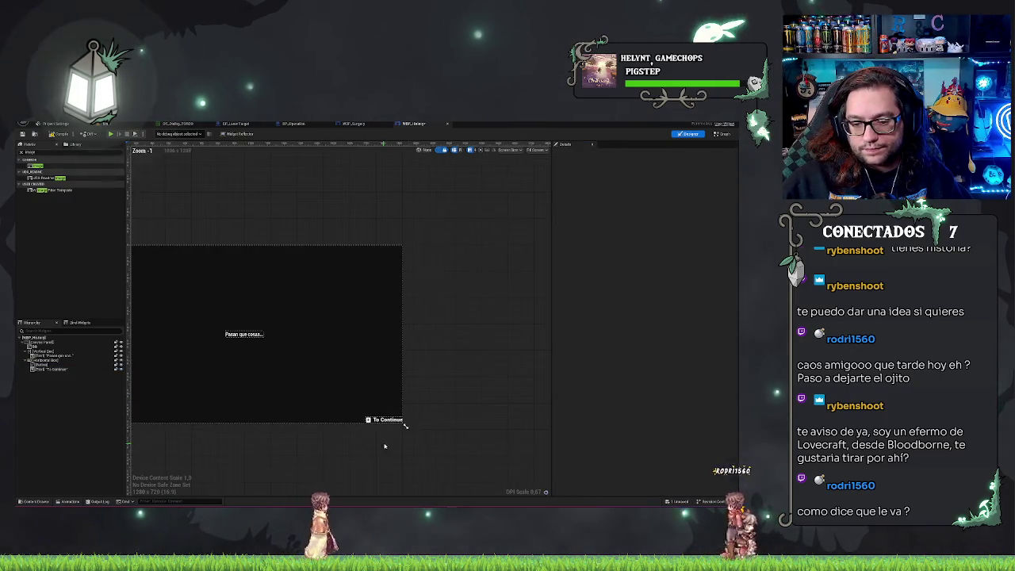
Set the prompt's Horizontal Box slot Position Y to 0 and preview the layout.
{"action": "left_click", "coordinate": [435, 426]}
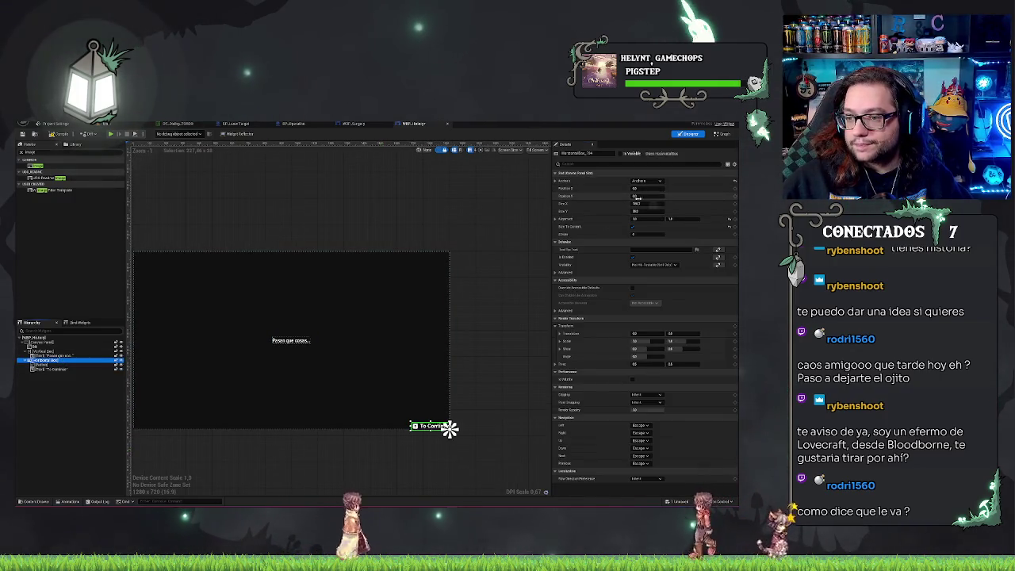
{"action": "left_click", "coordinate": [641, 195]}
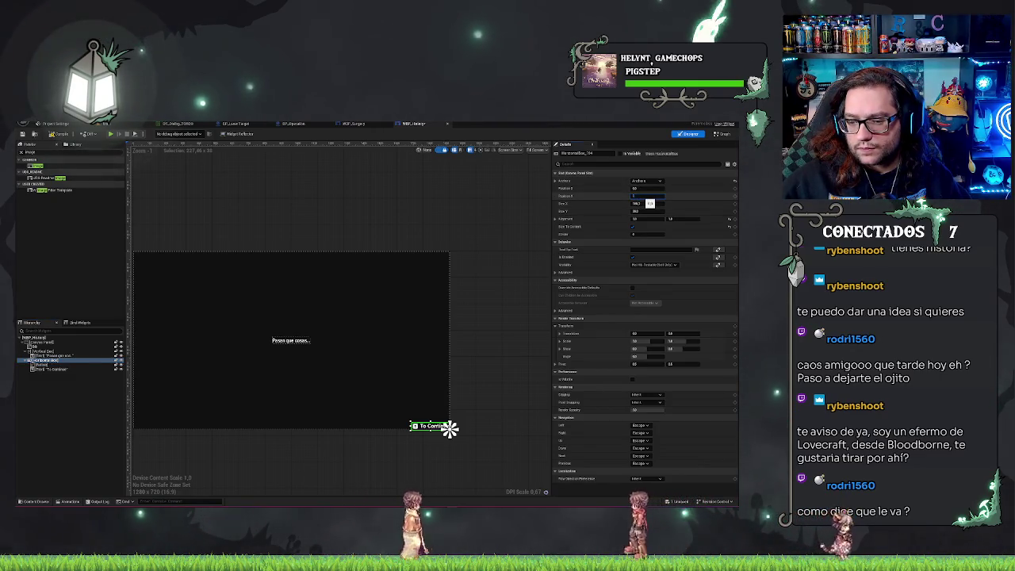
{"action": "type", "text": "0"}
{"action": "key", "text": "Return"}
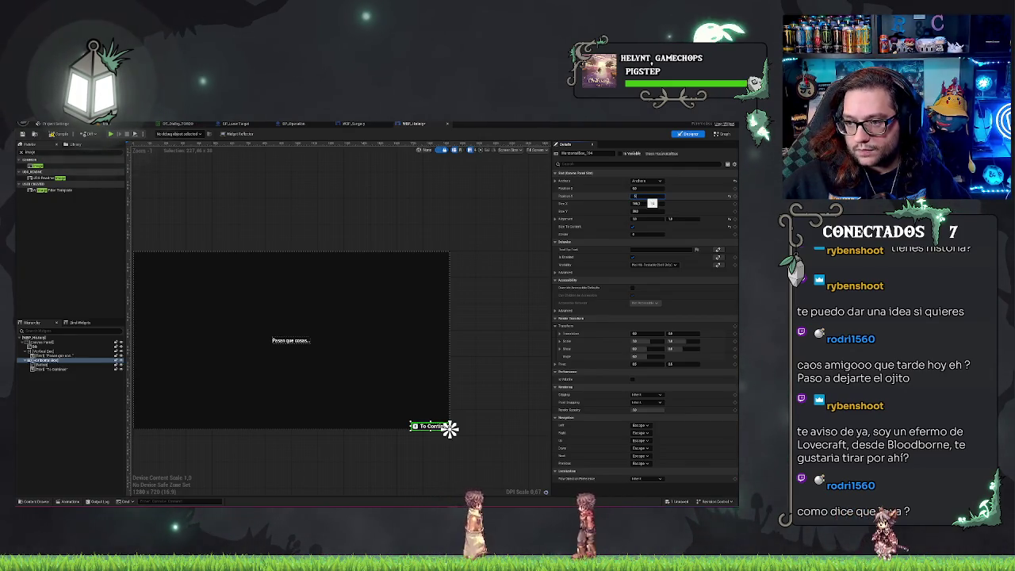
{"action": "left_click", "coordinate": [644, 188]}
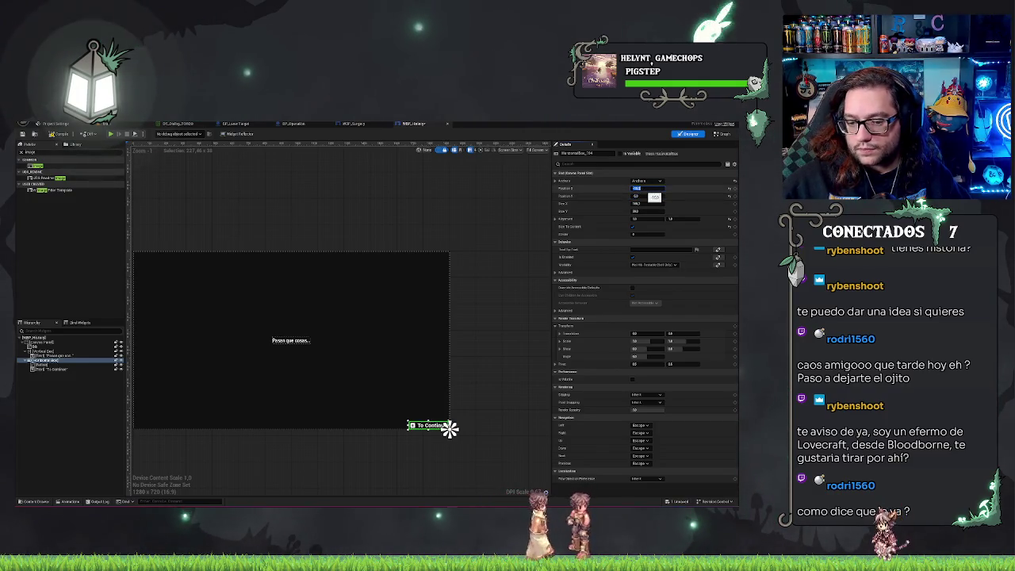
{"action": "left_click", "coordinate": [433, 449]}
{"action": "scroll", "coordinate": [397, 450], "scroll_direction": "up", "scroll_amount": 3}
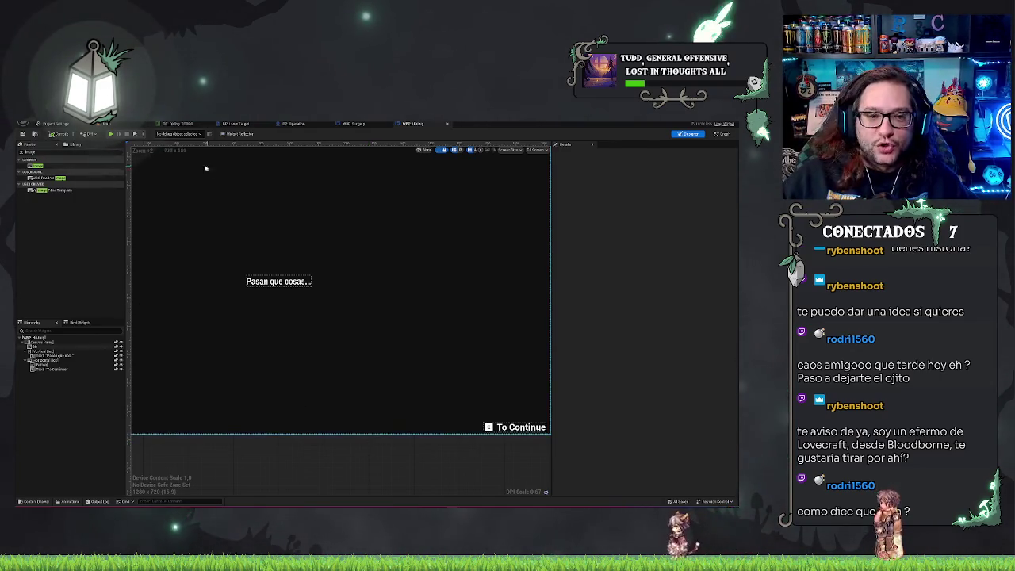
Return from WBP_History to the hospital level and look down another corridor.
{"action": "left_click", "coordinate": [54, 123]}
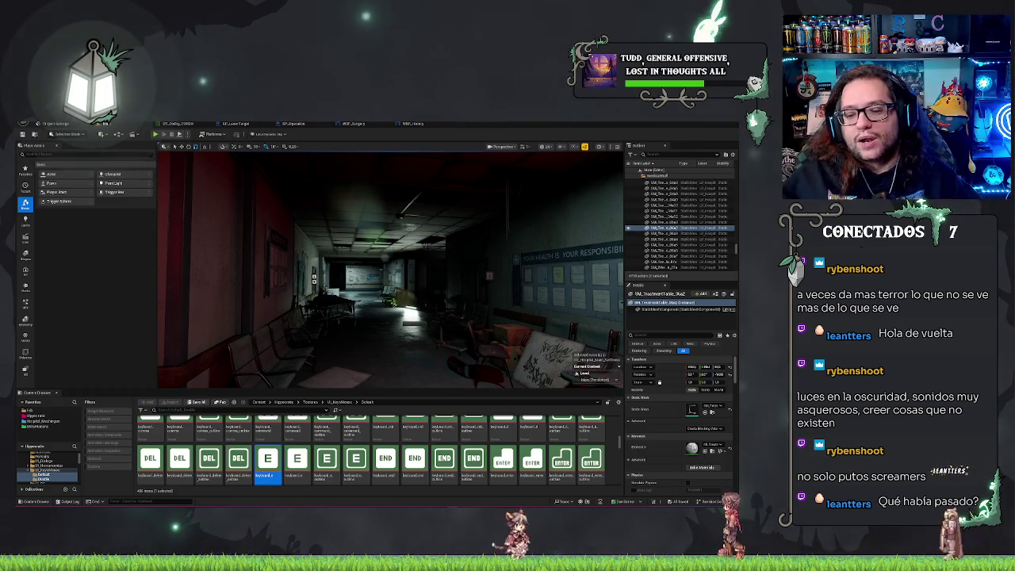
{"action": "left_click_drag", "start_coordinate": [390, 270], "coordinate": [329, 268]}
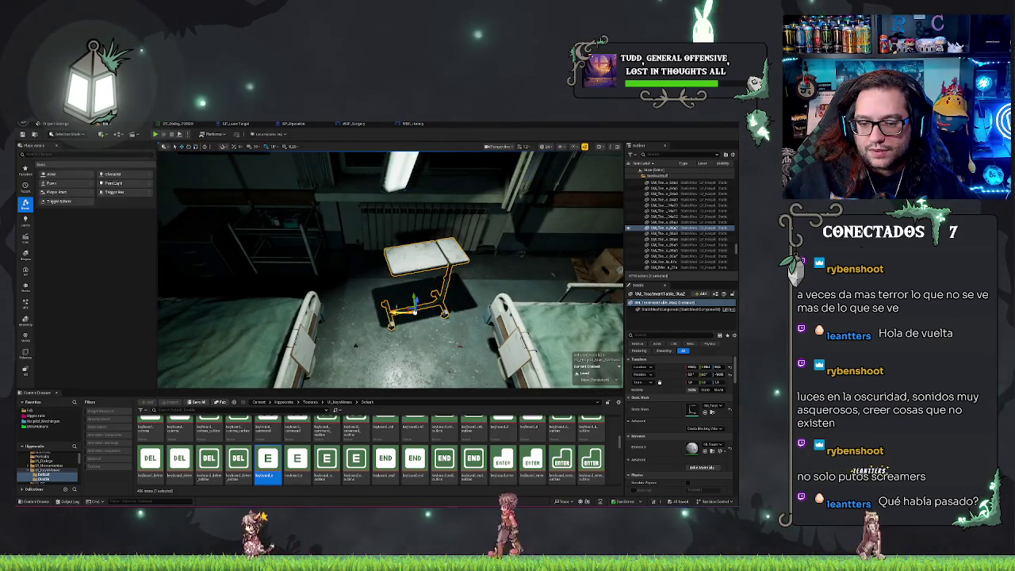
Save the hospital map with Ctrl+S and switch back to the history widget.
{"action": "key", "text": "Escape"}
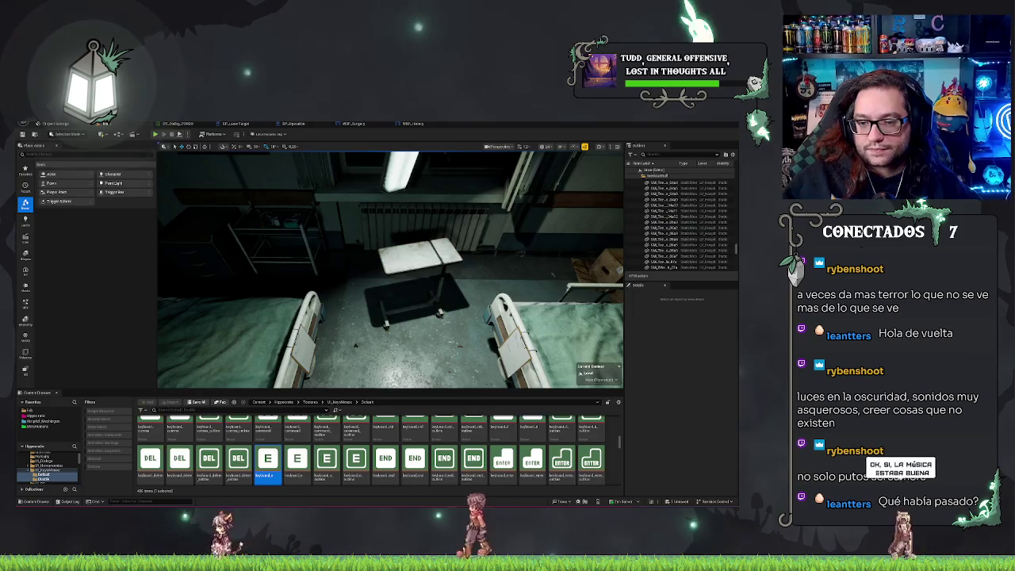
{"action": "key", "text": "ctrl+s"}
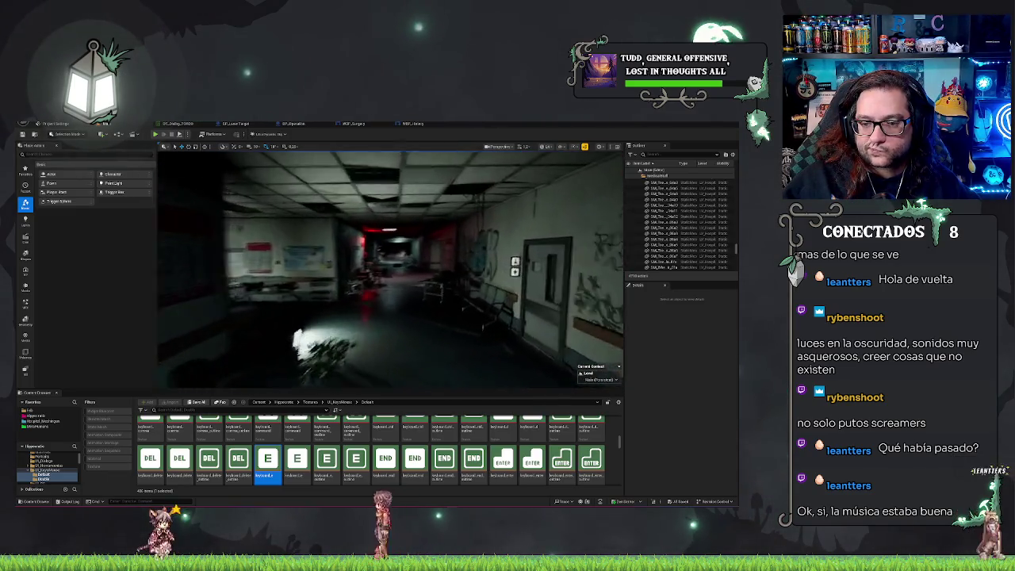
{"action": "left_click", "coordinate": [412, 125]}
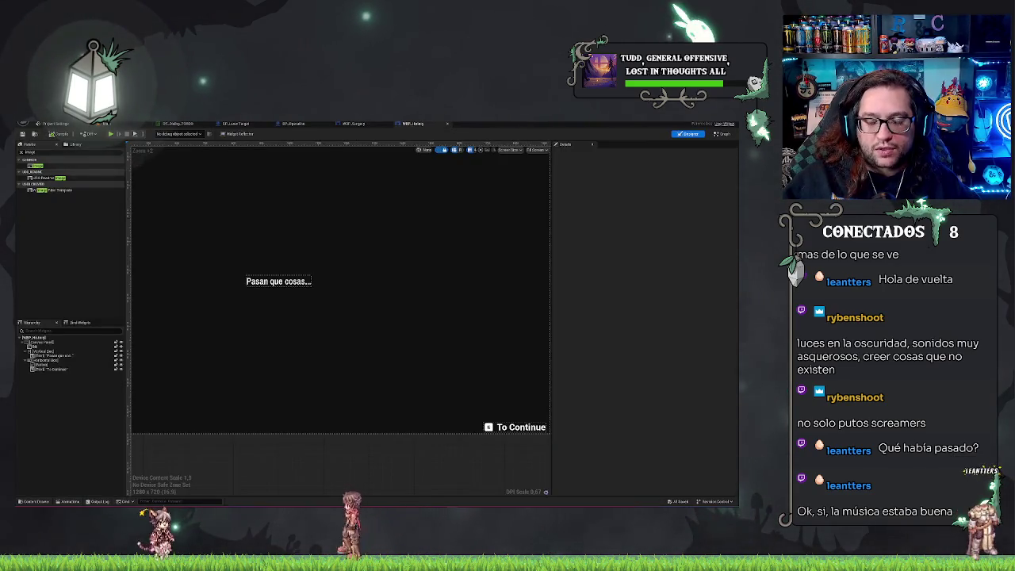
Inspect the BP_Operation EventGraph, then return to the level editor.
{"action": "left_click", "coordinate": [290, 124]}
{"action": "left_click", "coordinate": [287, 125]}
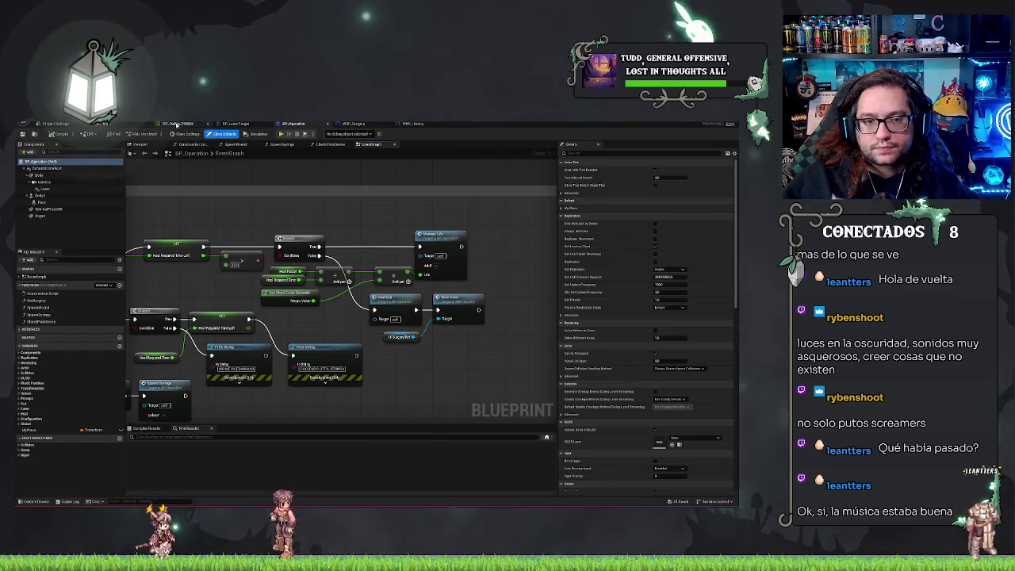
{"action": "left_click", "coordinate": [106, 124]}
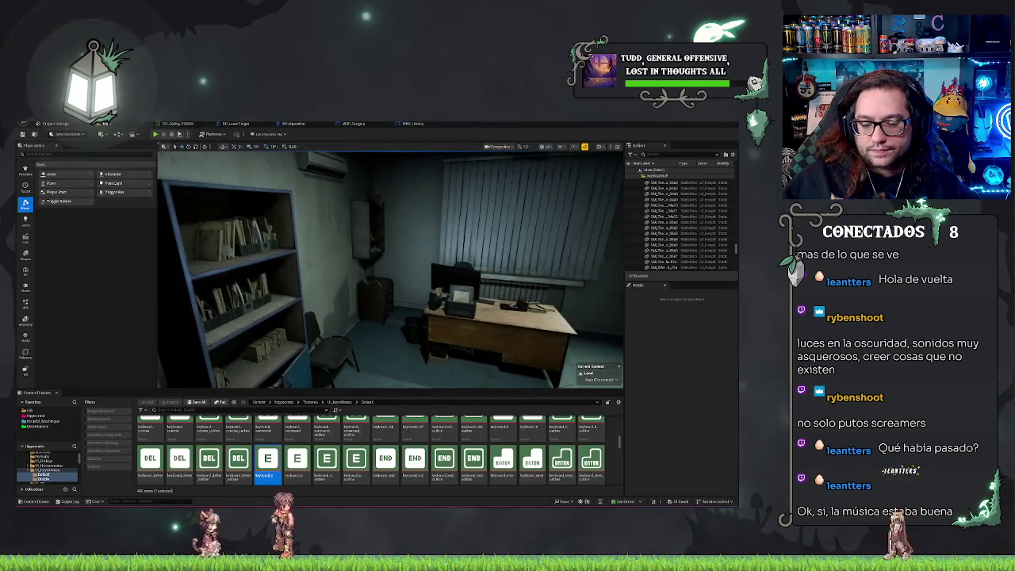
Set BP_NurseryQuestManager's Boolean start flag default to true, then return to the level.
{"action": "left_click", "coordinate": [368, 229]}
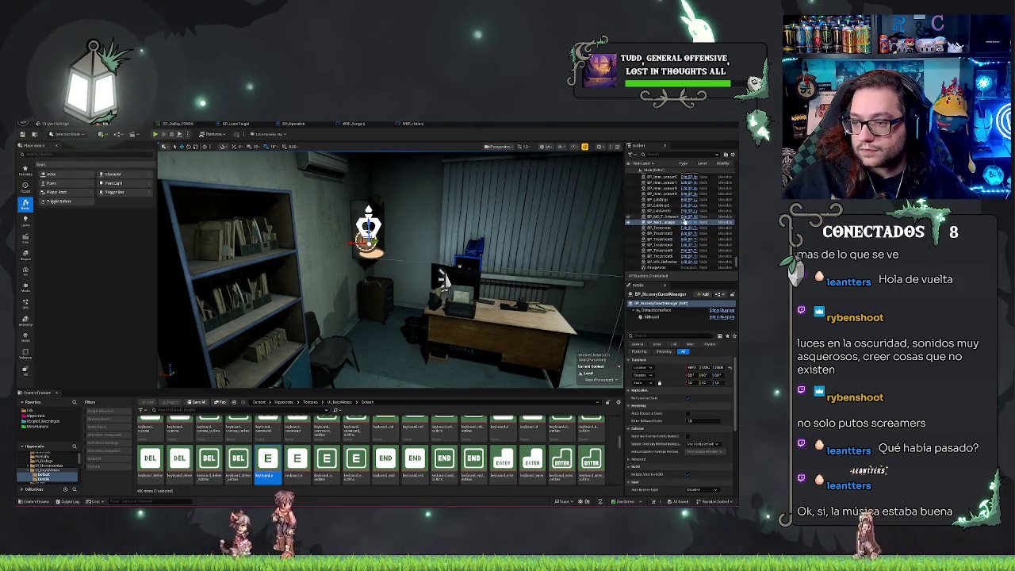
{"action": "key", "text": "ctrl+e"}
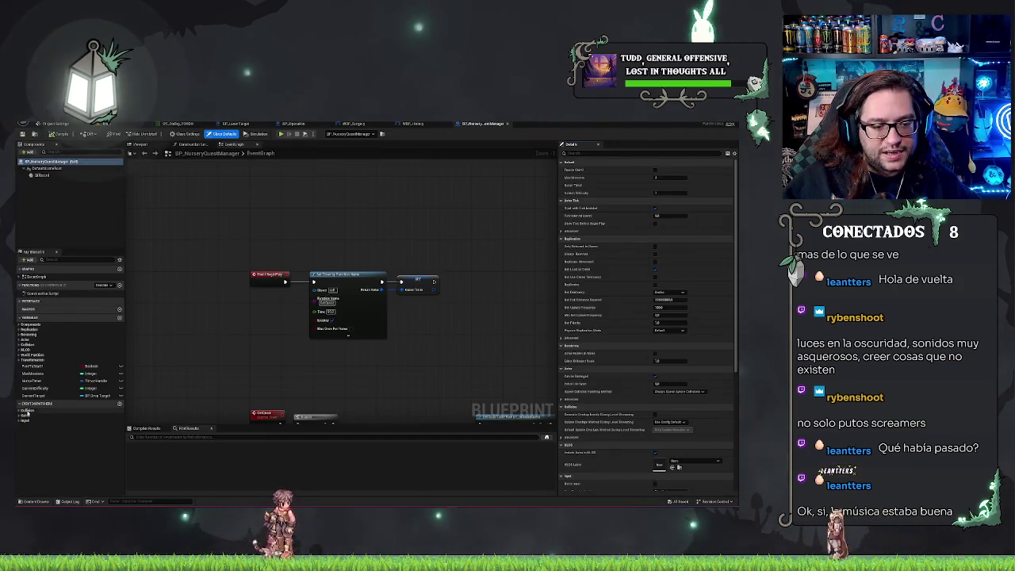
{"action": "left_click", "coordinate": [36, 389]}
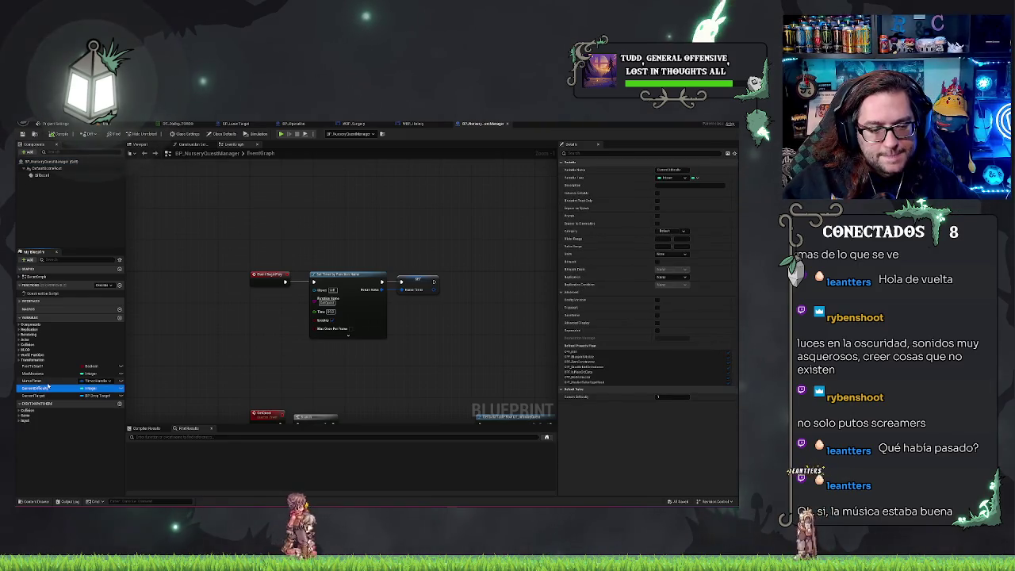
{"action": "left_click", "coordinate": [35, 366]}
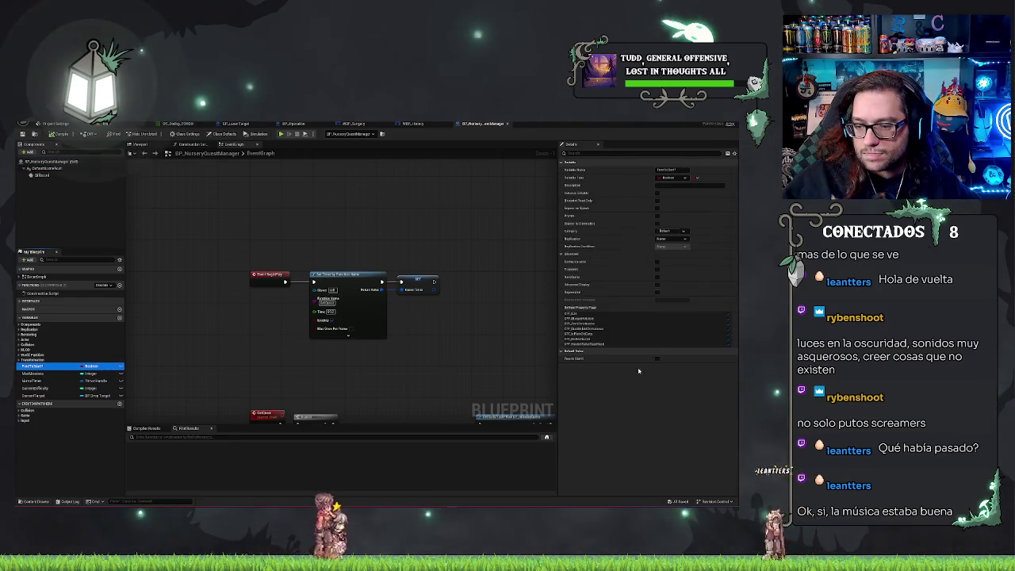
{"action": "left_click", "coordinate": [656, 359]}
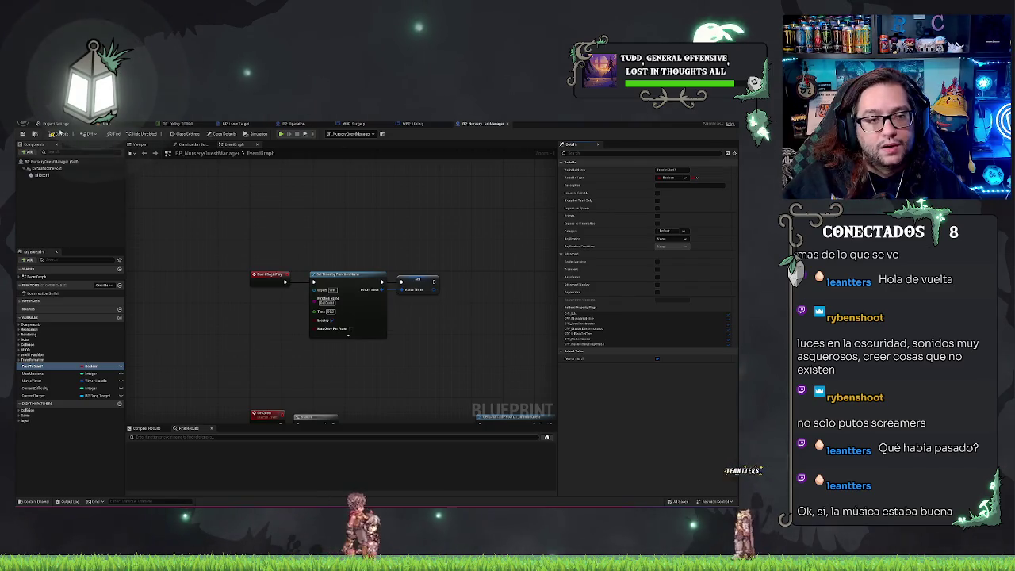
{"action": "left_click", "coordinate": [135, 124]}
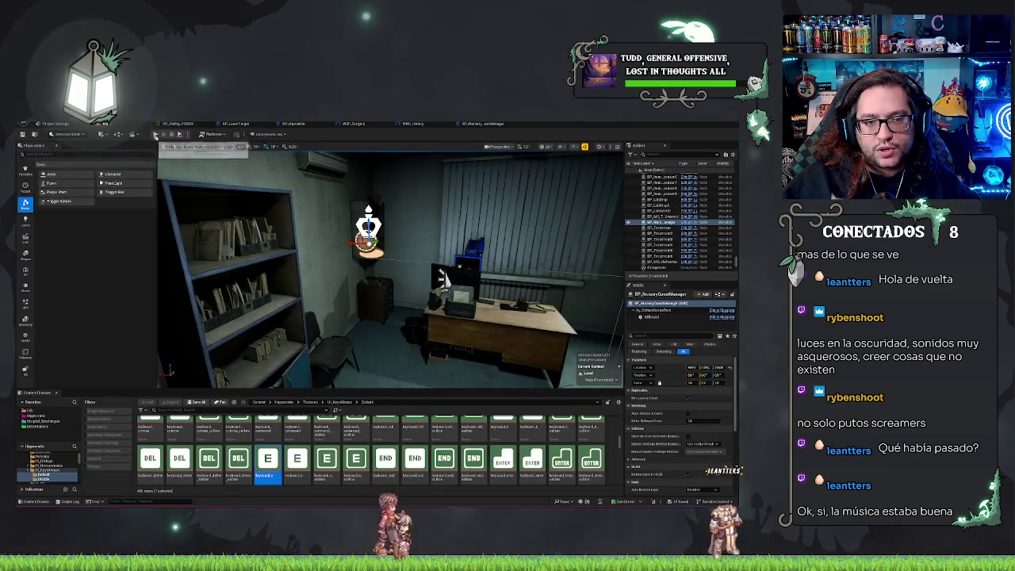
{"action": "left_click", "coordinate": [192, 137]}
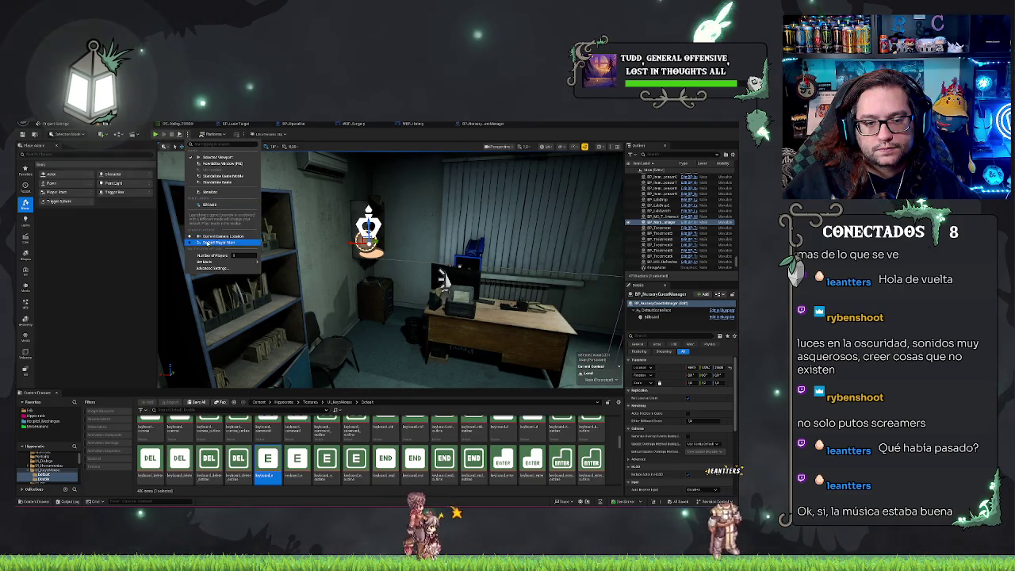
Choose the play mode and launch Play In Editor for the hospital level.
{"action": "left_click", "coordinate": [140, 136]}
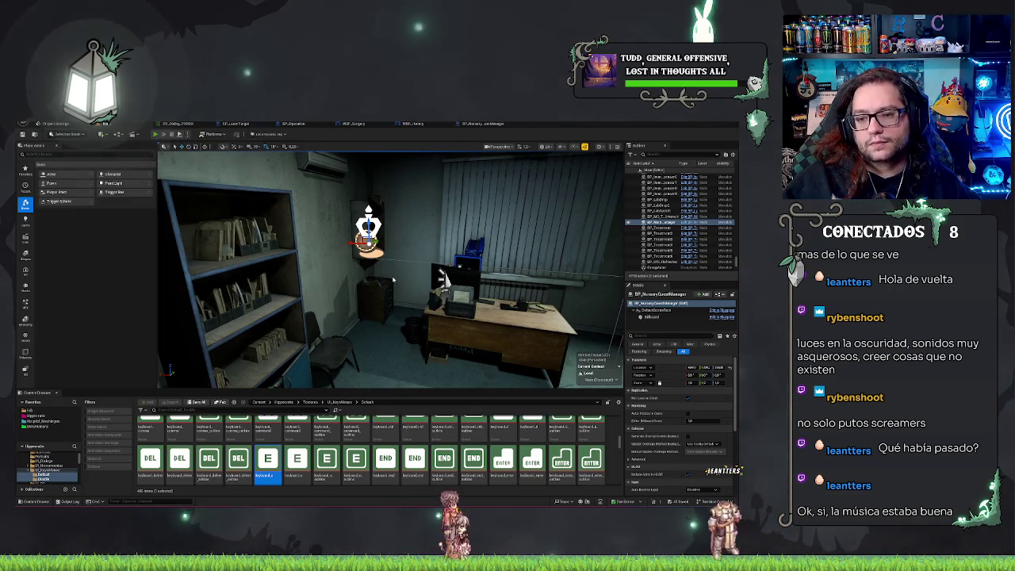
{"action": "left_click", "coordinate": [155, 134]}
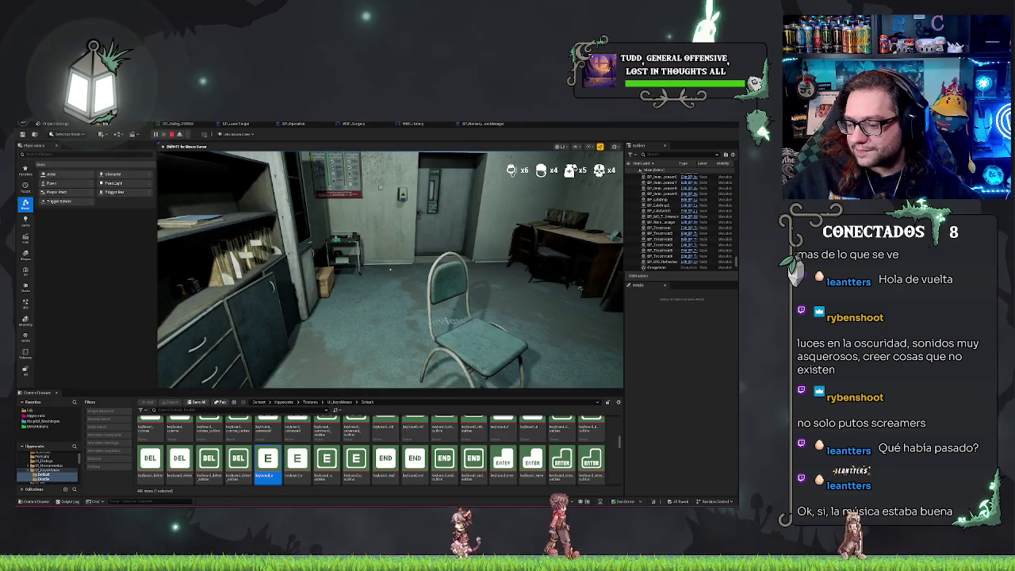
Walk the player past the red-lit nurse station into the ward up to the bed.
{"action": "key", "text": "w"}
{"action": "mouse_move", "coordinate": [390, 270]}
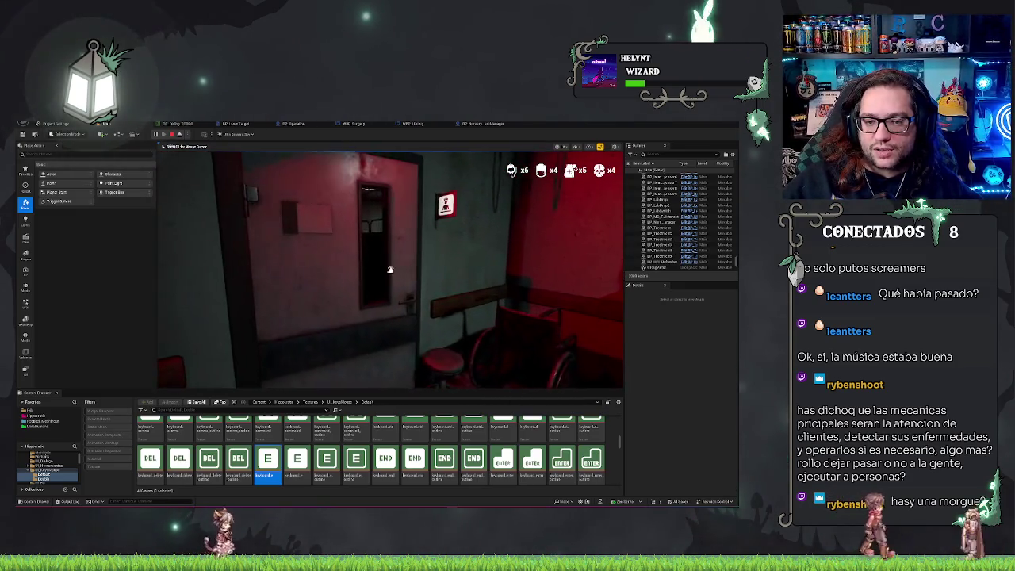
{"action": "key", "text": "w"}
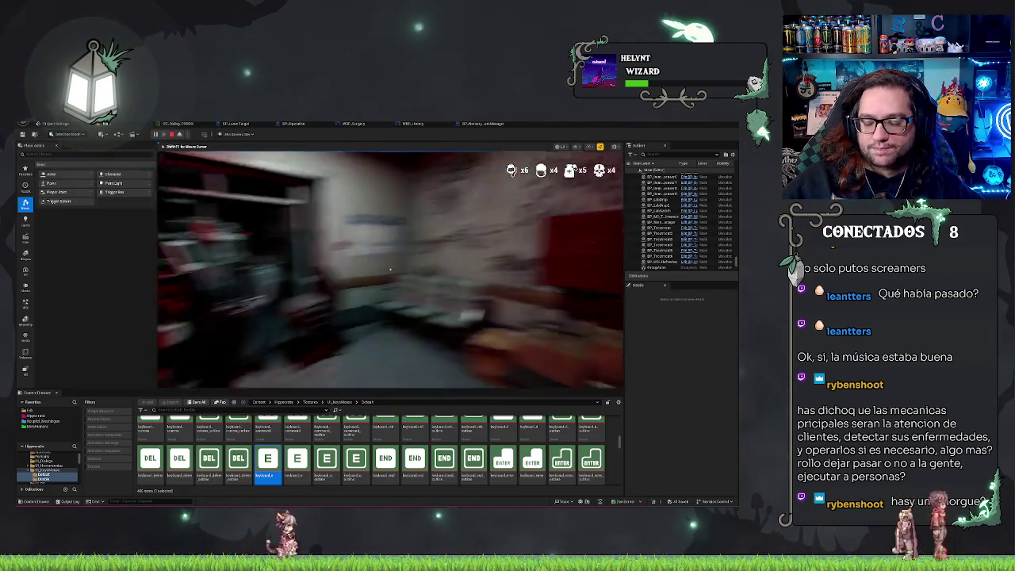
{"action": "key", "text": "w"}
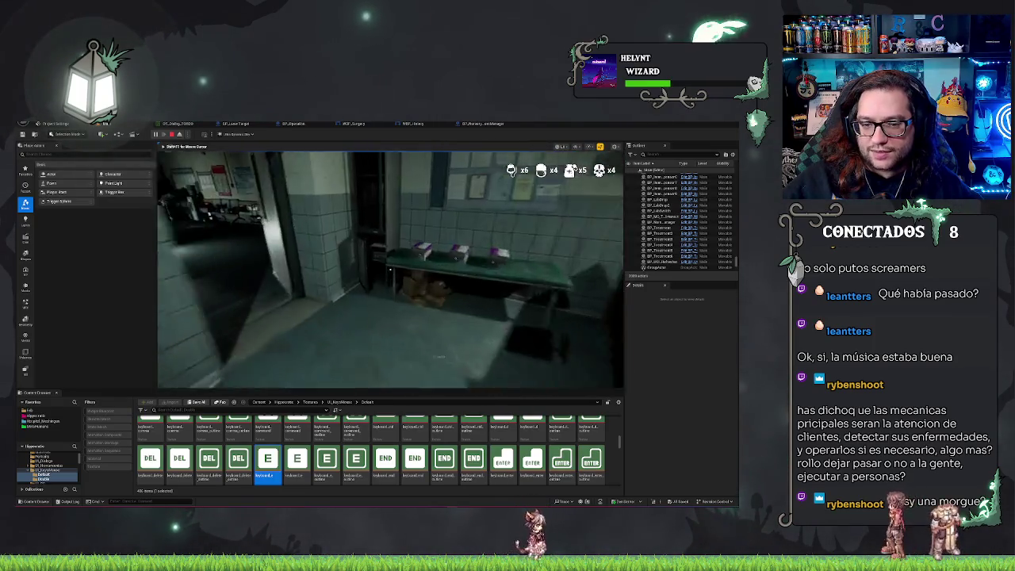
{"action": "key", "text": "w"}
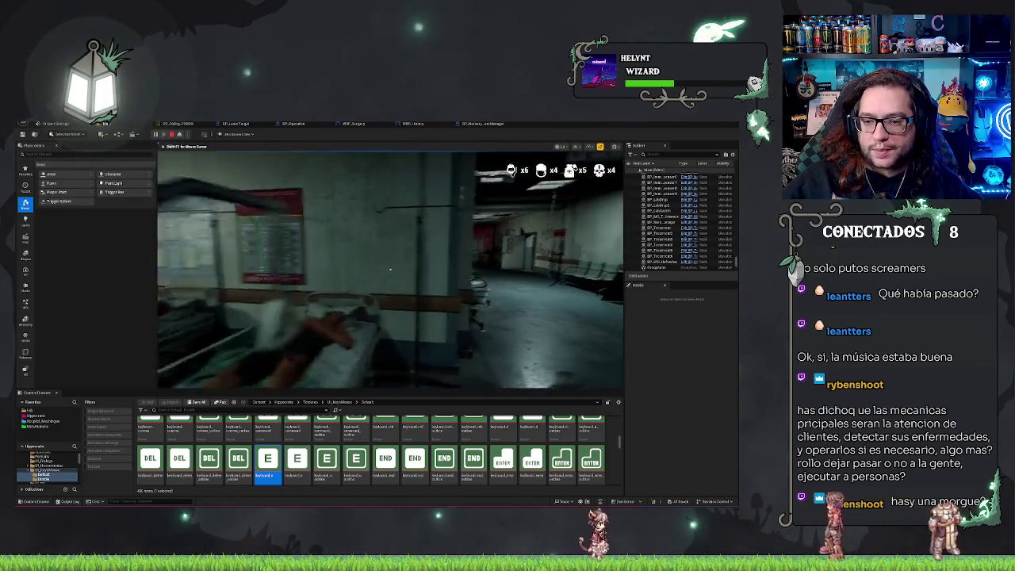
{"action": "key", "text": "w"}
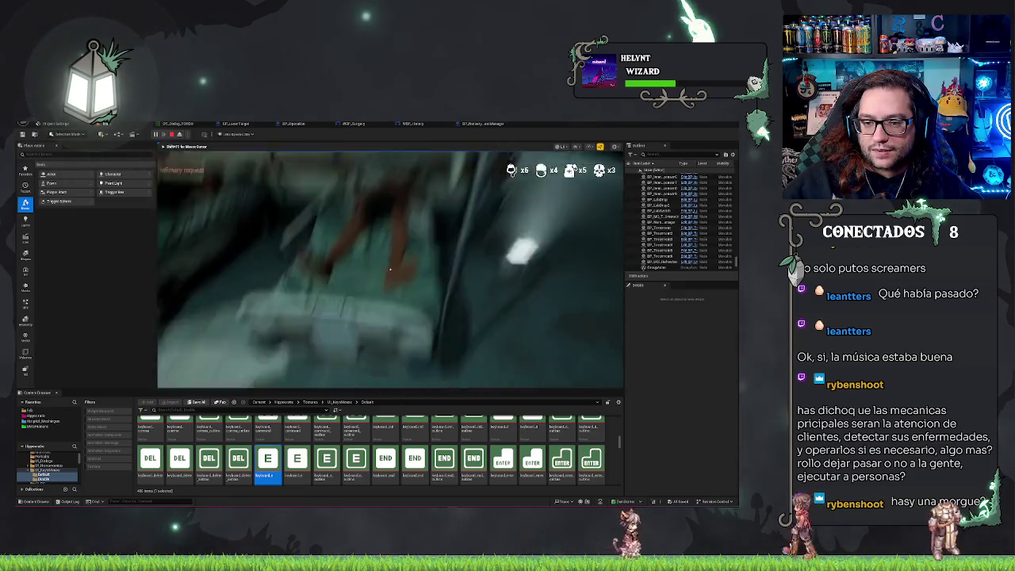
Take the infirmary request from the bed's clipboard, eject with F8, and select the treatment table.
{"action": "left_click", "coordinate": [390, 270]}
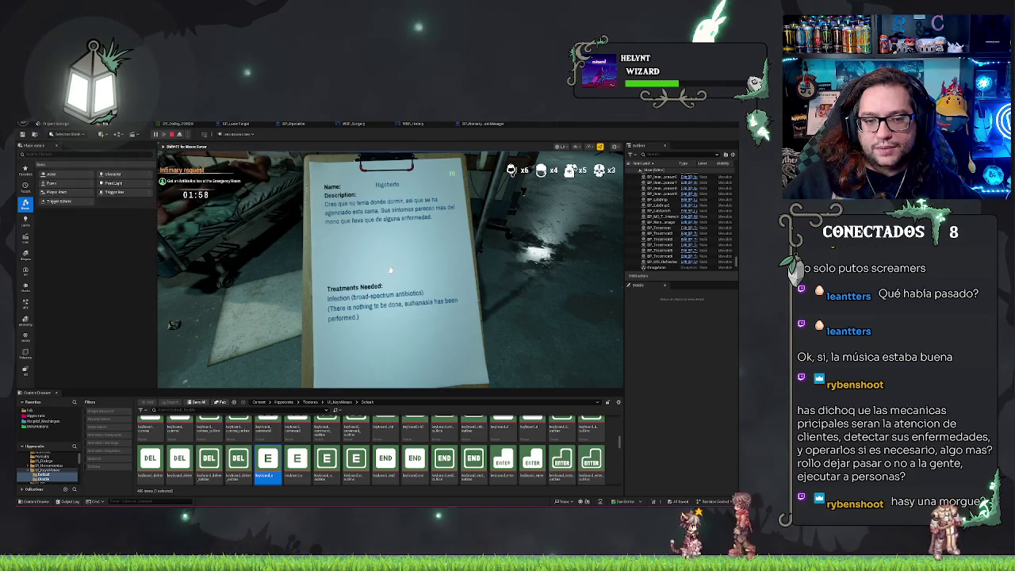
{"action": "left_click", "coordinate": [389, 270]}
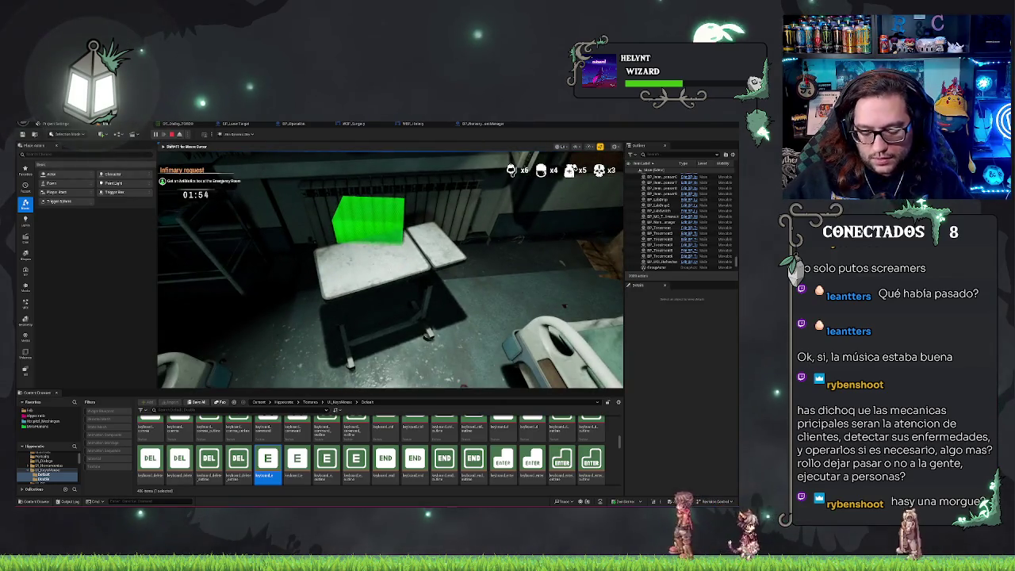
{"action": "key", "text": "F8"}
{"action": "left_click", "coordinate": [396, 293]}
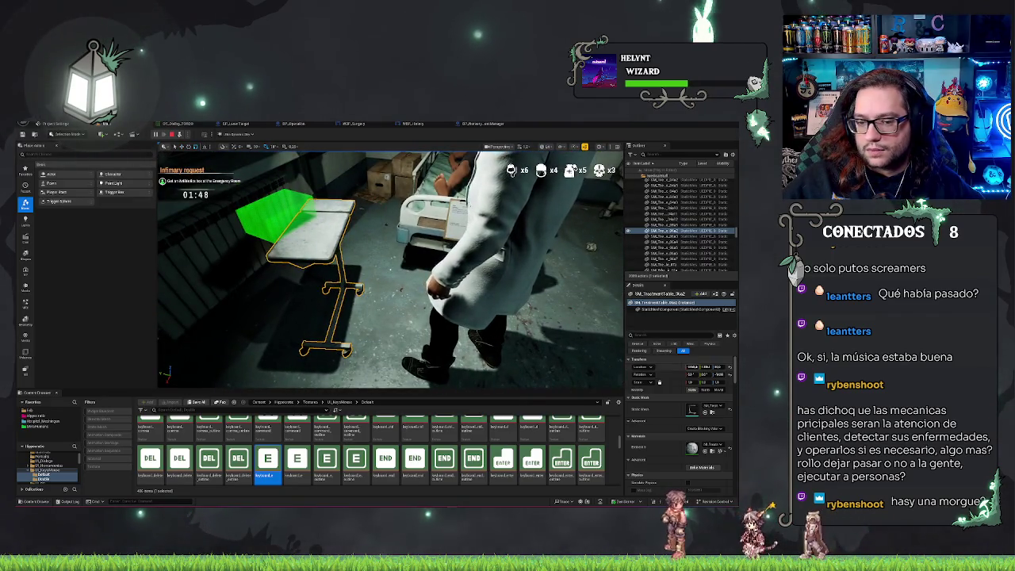
Shift SM_TreatmentTable_06a2 left, re-angle it, and keep its simulation changes.
{"action": "right_click", "coordinate": [318, 237]}
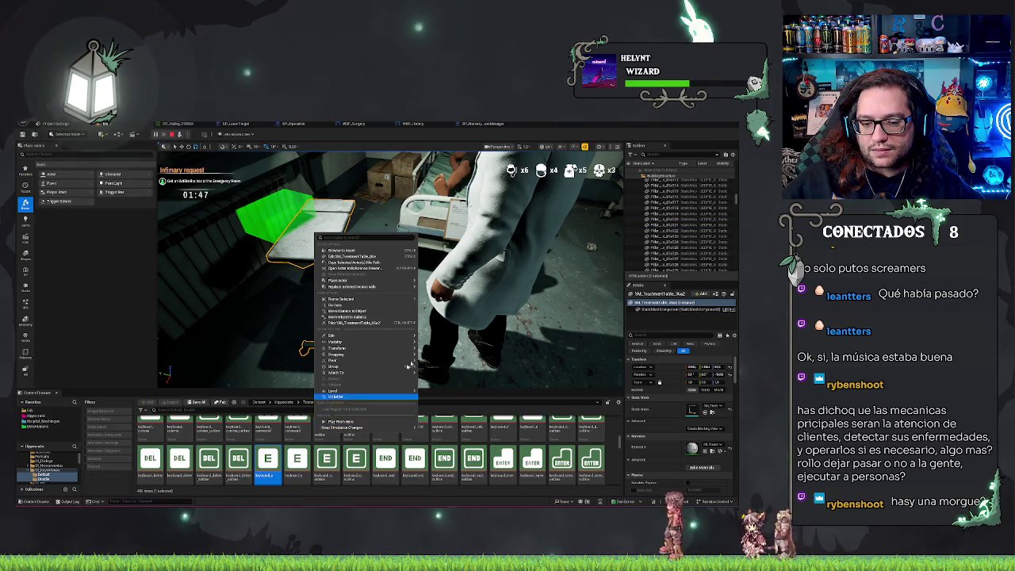
{"action": "left_click", "coordinate": [361, 426]}
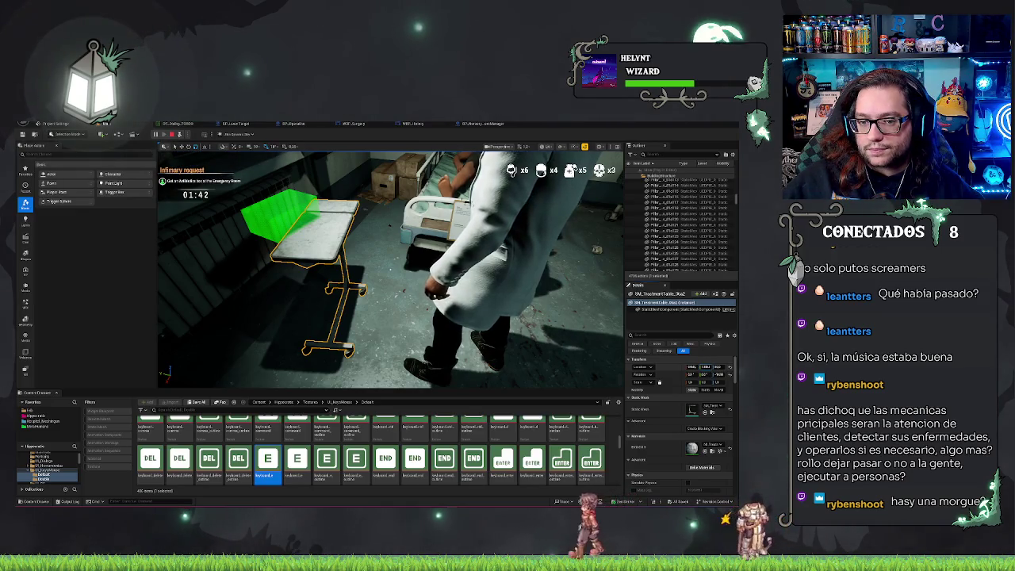
{"action": "left_click_drag", "start_coordinate": [705, 367], "coordinate": [705, 367]}
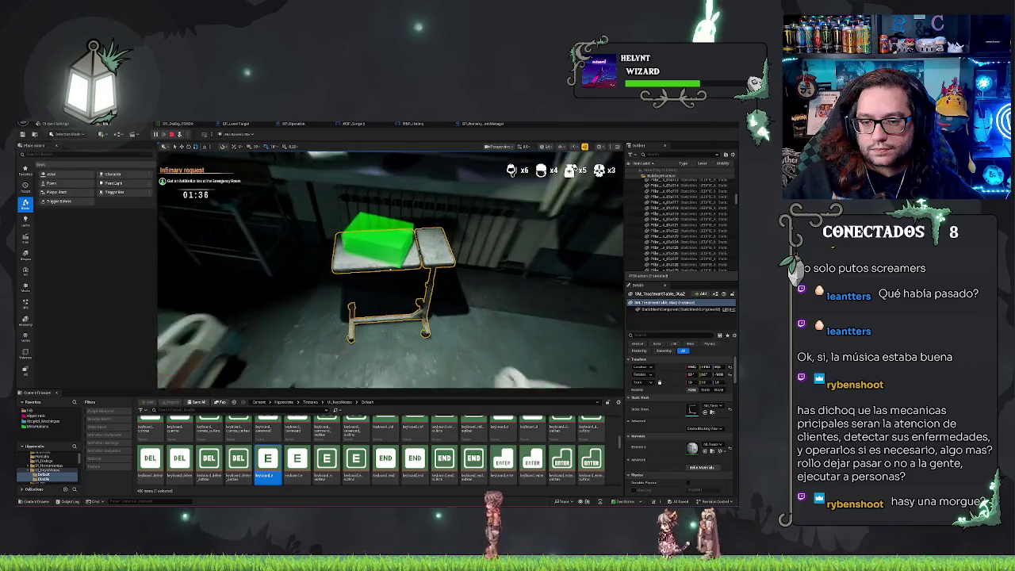
{"action": "right_click", "coordinate": [441, 450]}
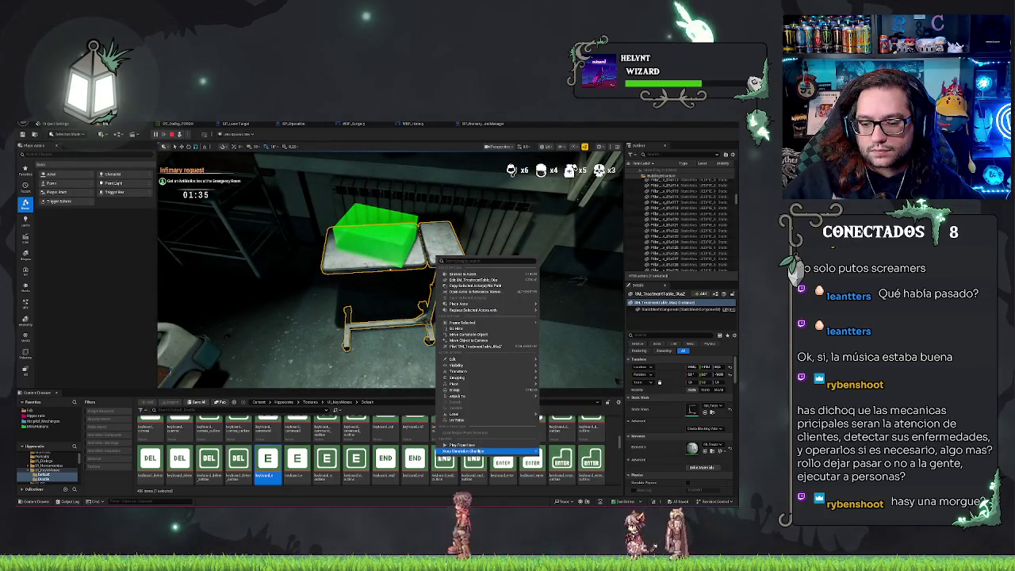
{"action": "left_click", "coordinate": [468, 451]}
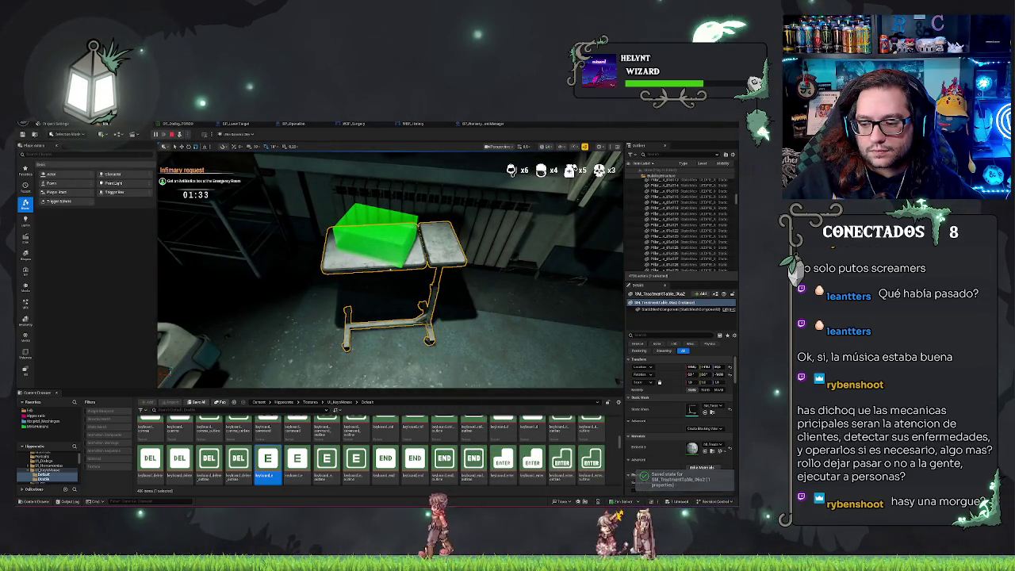
{"action": "right_click", "coordinate": [453, 184]}
{"action": "left_click", "coordinate": [412, 334]}
{"action": "key", "text": "F8"}
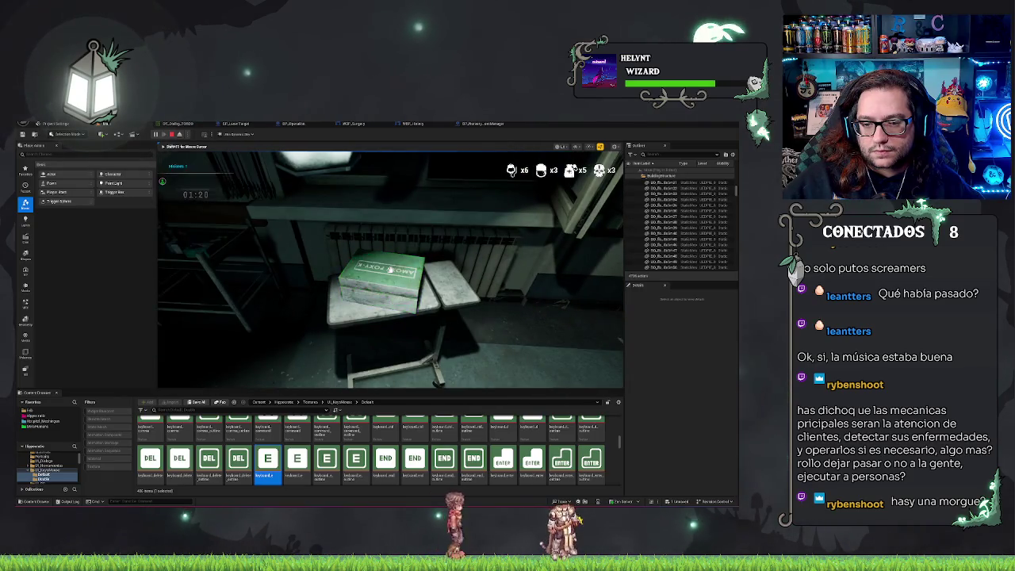
Take control of the player again and walk down the ward.
{"action": "mouse_move", "coordinate": [390, 269]}
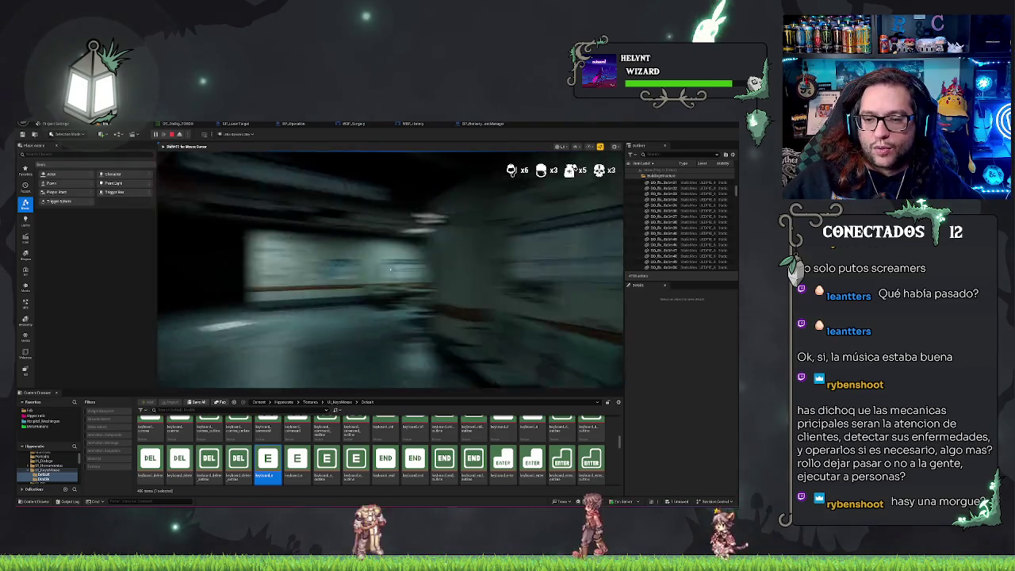
{"action": "key", "text": "w"}
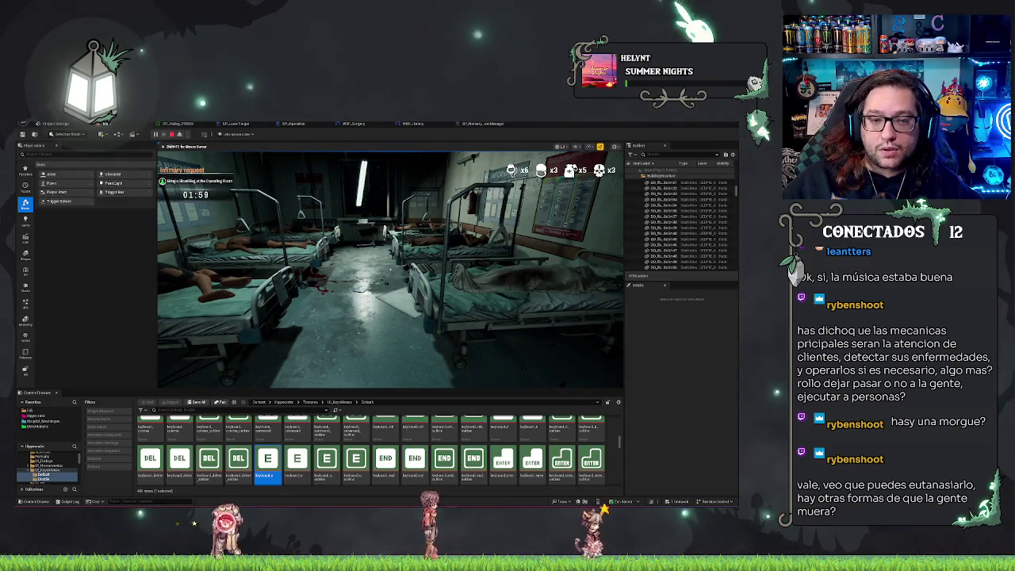
Pick up and read the clipboard on the bloody bed, then put it back down.
{"action": "key", "text": "w"}
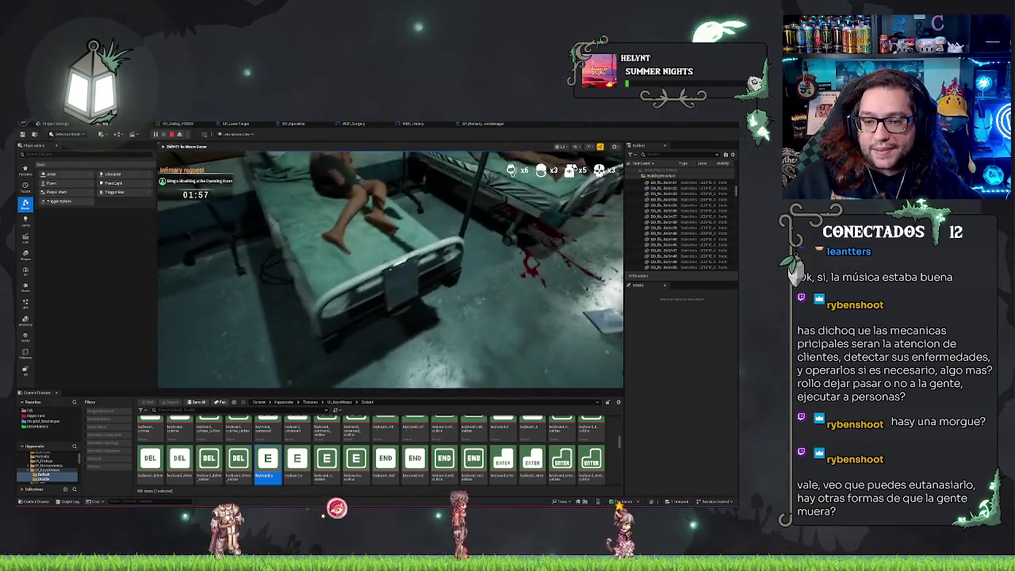
{"action": "left_click", "coordinate": [389, 270]}
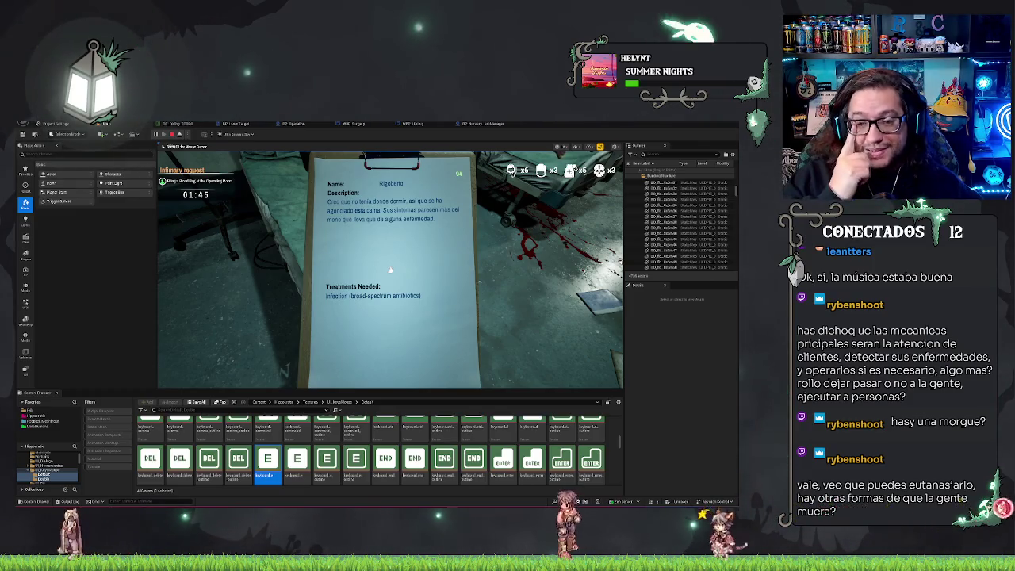
{"action": "left_click", "coordinate": [390, 269]}
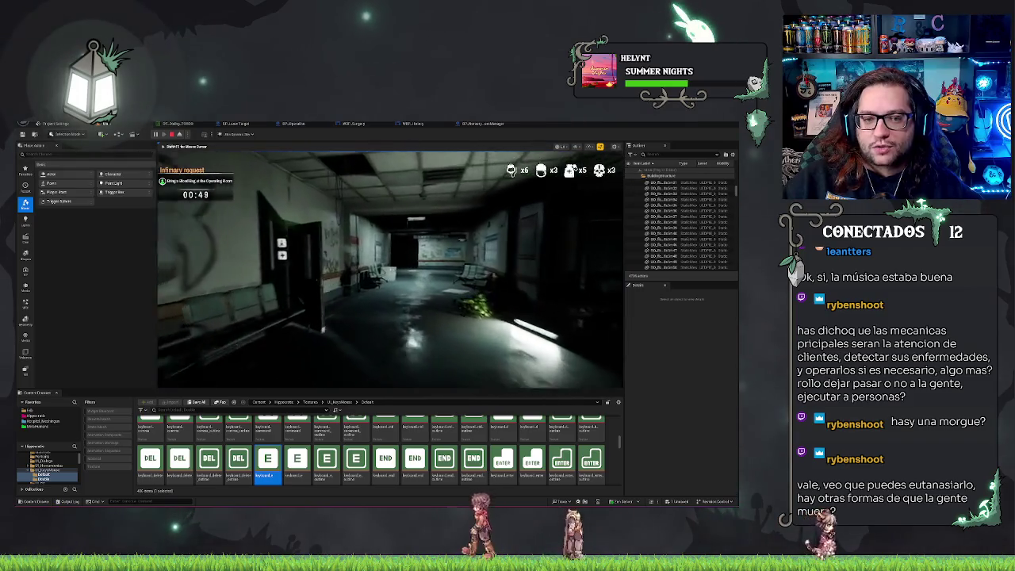
Walk from the graffiti room through the waiting area and reception to the lab's INFORMATION chart and bottle table.
{"action": "key", "text": "w"}
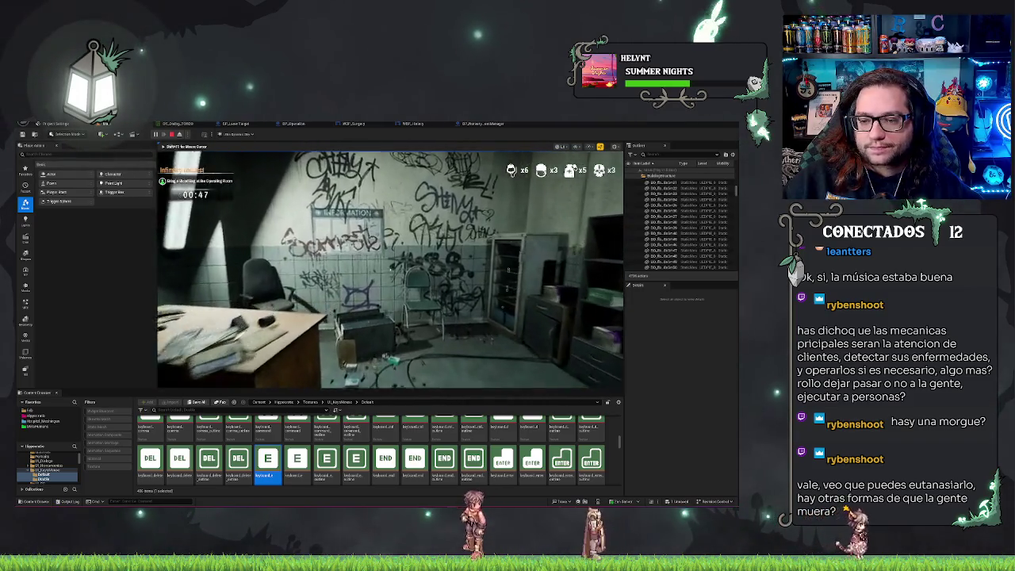
{"action": "key", "text": "w"}
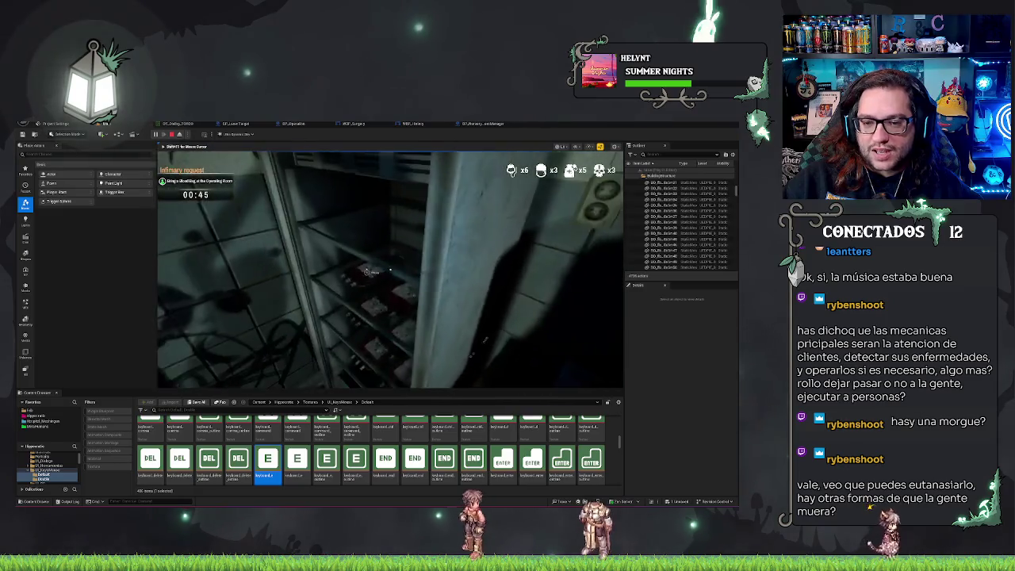
{"action": "key", "text": "w"}
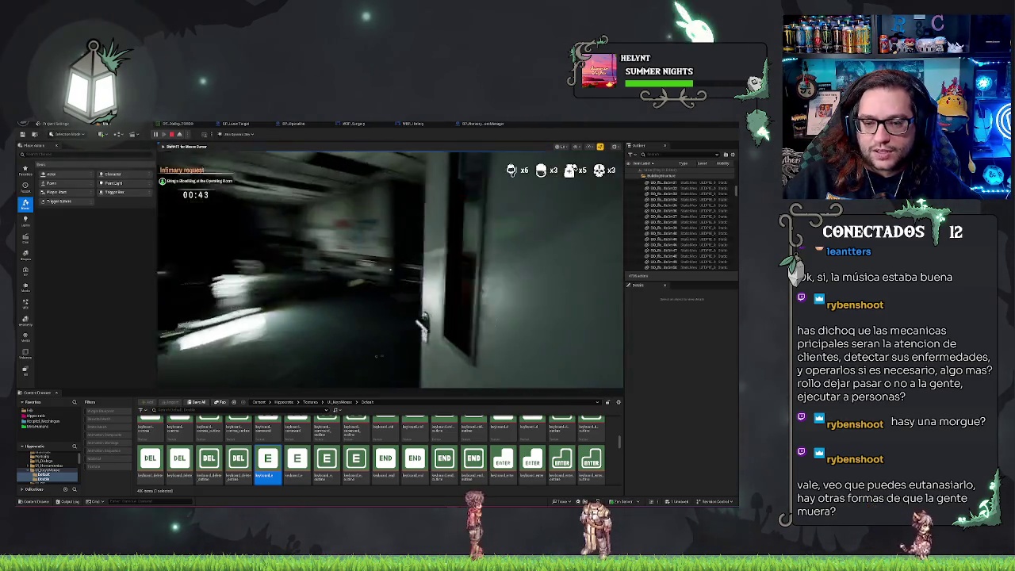
{"action": "key", "text": "w"}
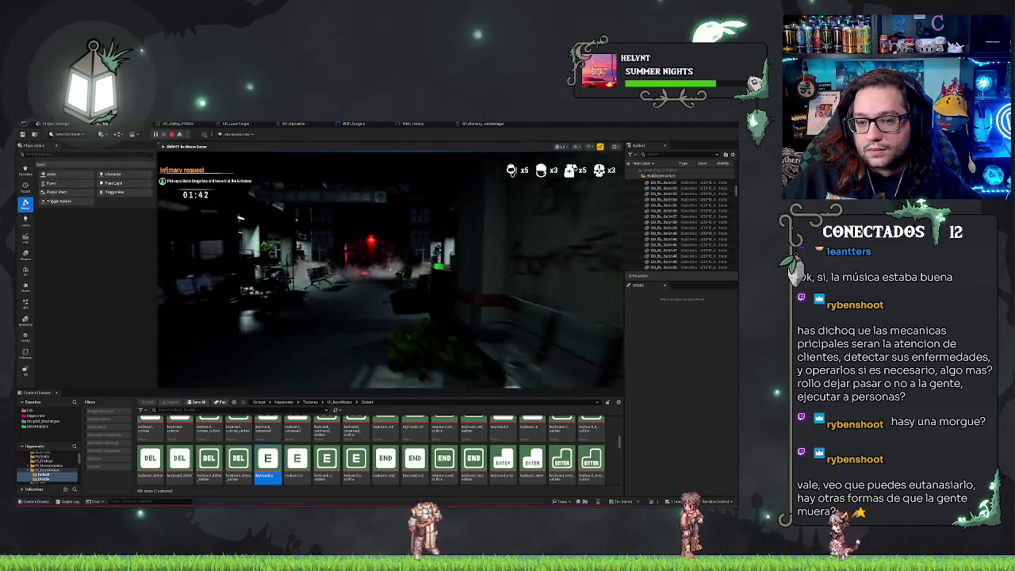
{"action": "key", "text": "w"}
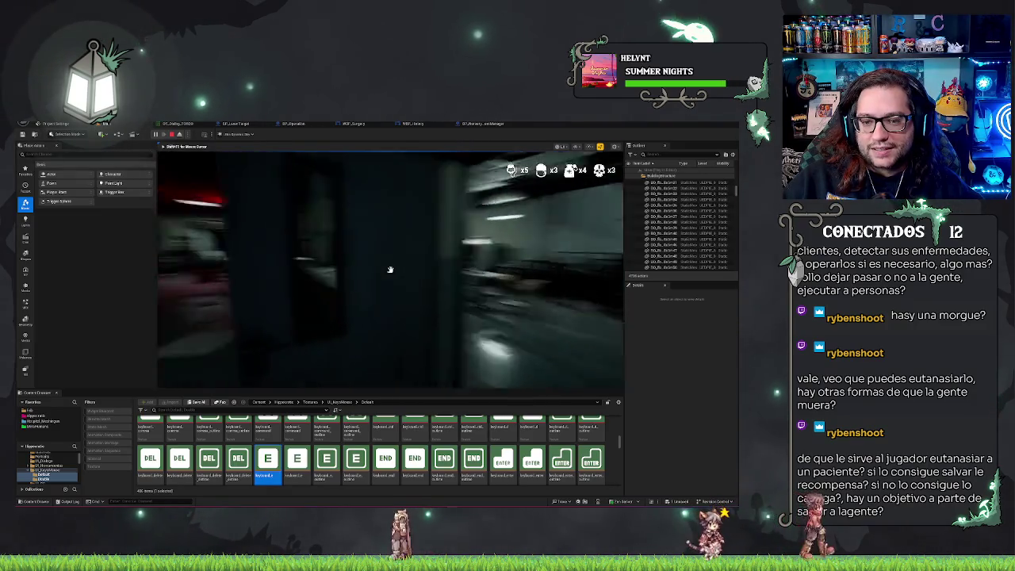
{"action": "key", "text": "w"}
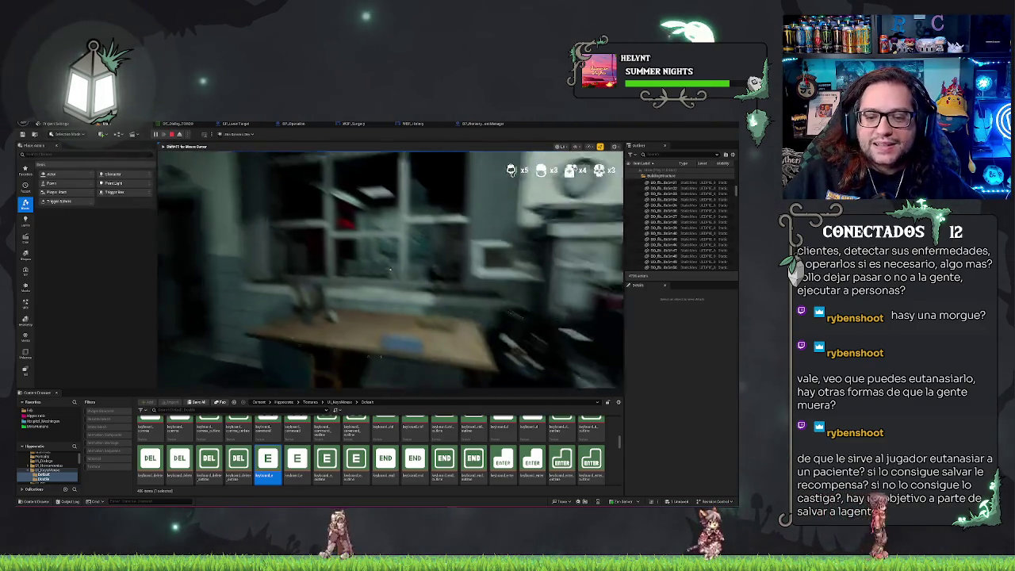
{"action": "key", "text": "w"}
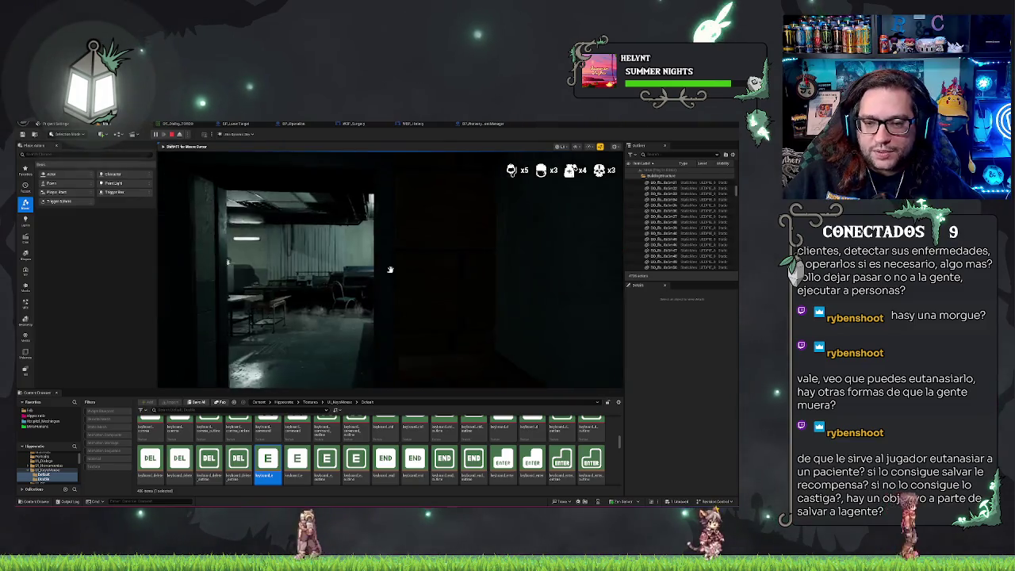
{"action": "key", "text": "w"}
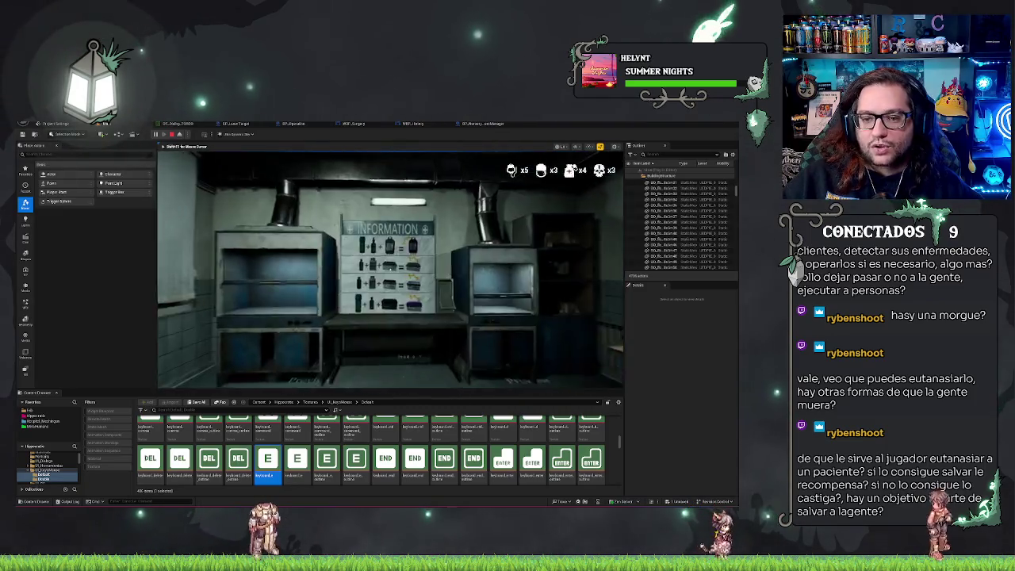
{"action": "key", "text": "w"}
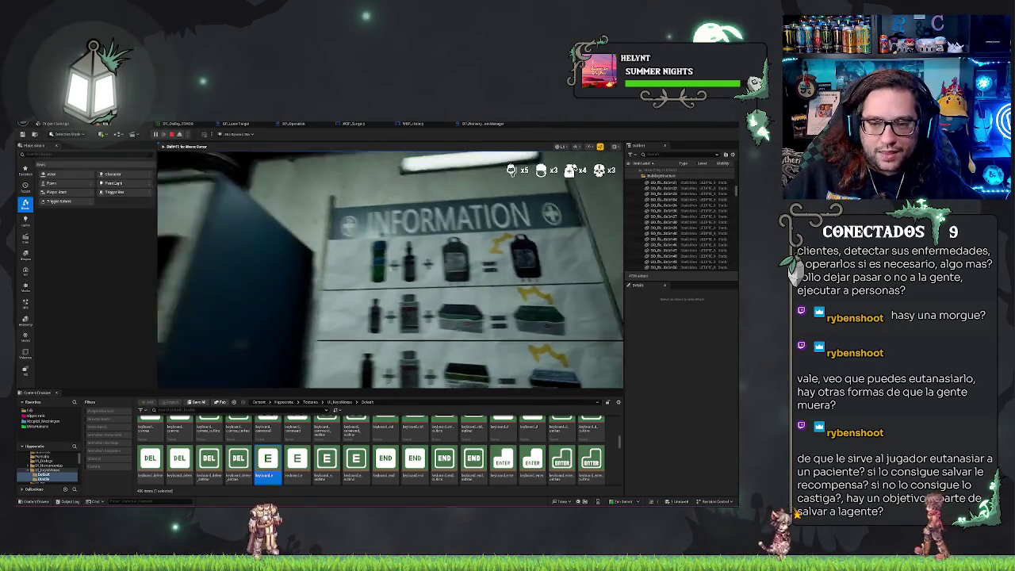
{"action": "key", "text": "w"}
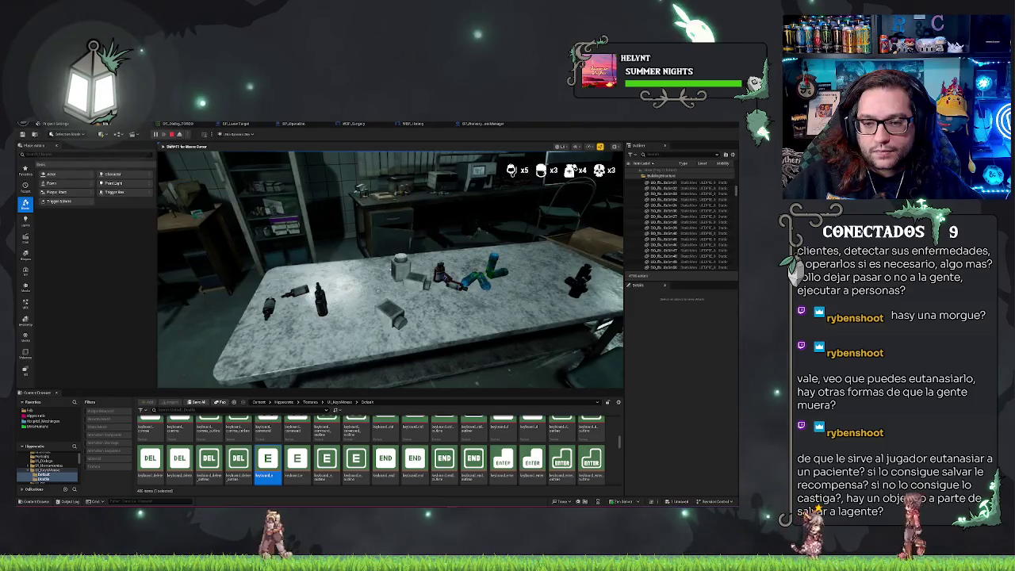
{"action": "key", "text": "w"}
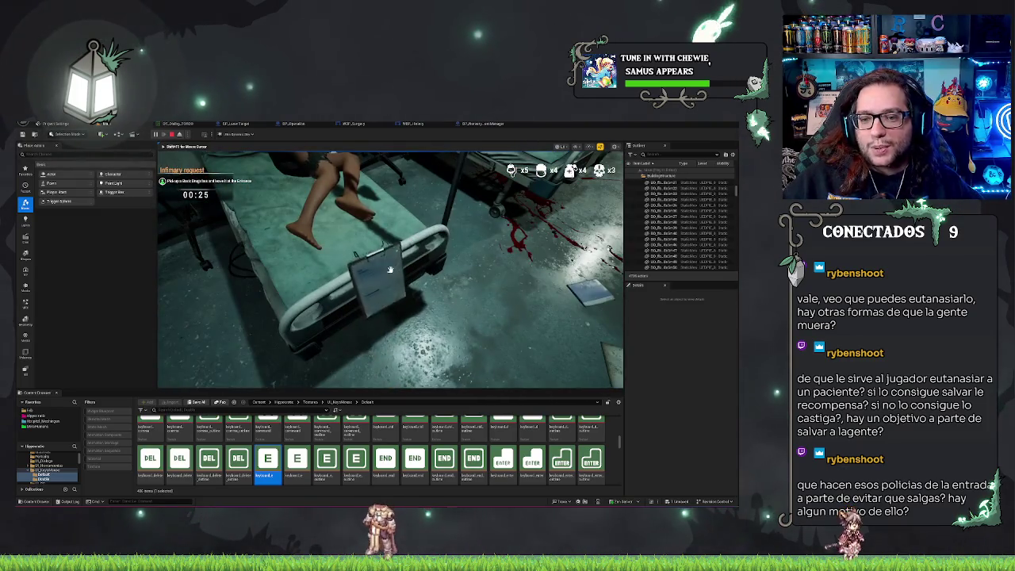
Pick up and put back the bedside clipboard, then end the test play session.
{"action": "left_click", "coordinate": [389, 270]}
{"action": "left_click", "coordinate": [390, 270]}
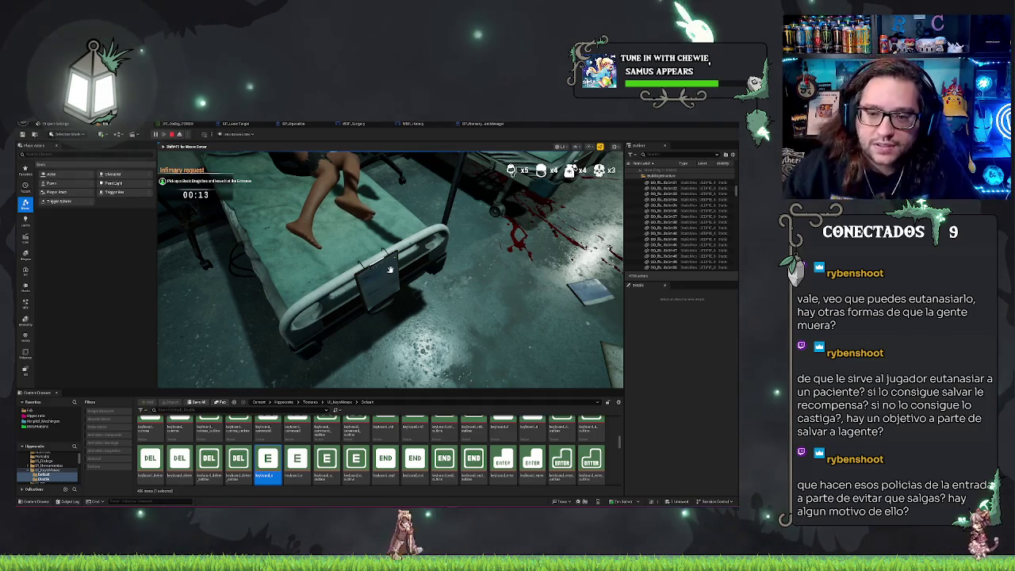
{"action": "key", "text": "Escape"}
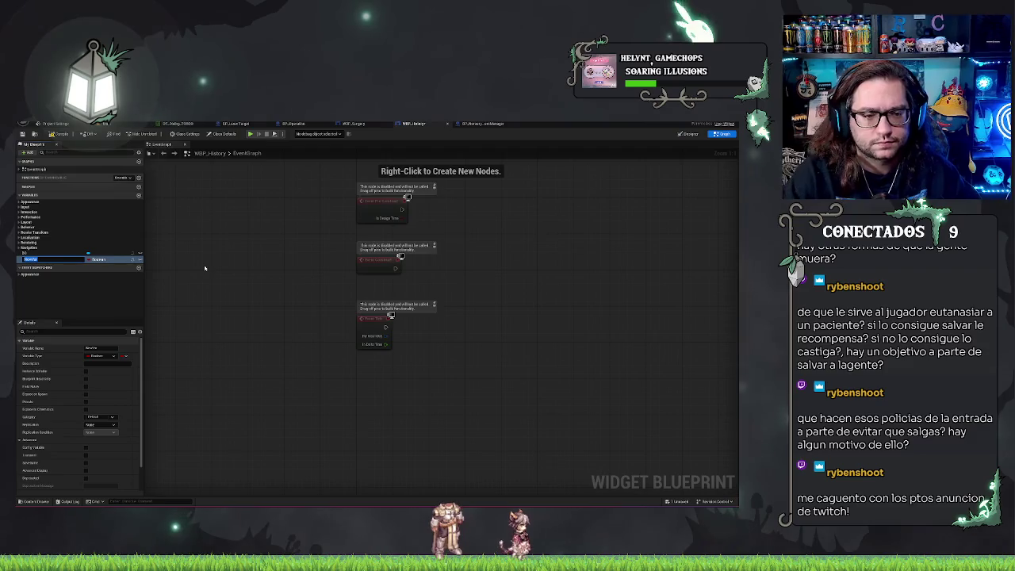
Name the new variable HistoryText and make it an array of Text.
{"action": "type", "text": "bDea"}
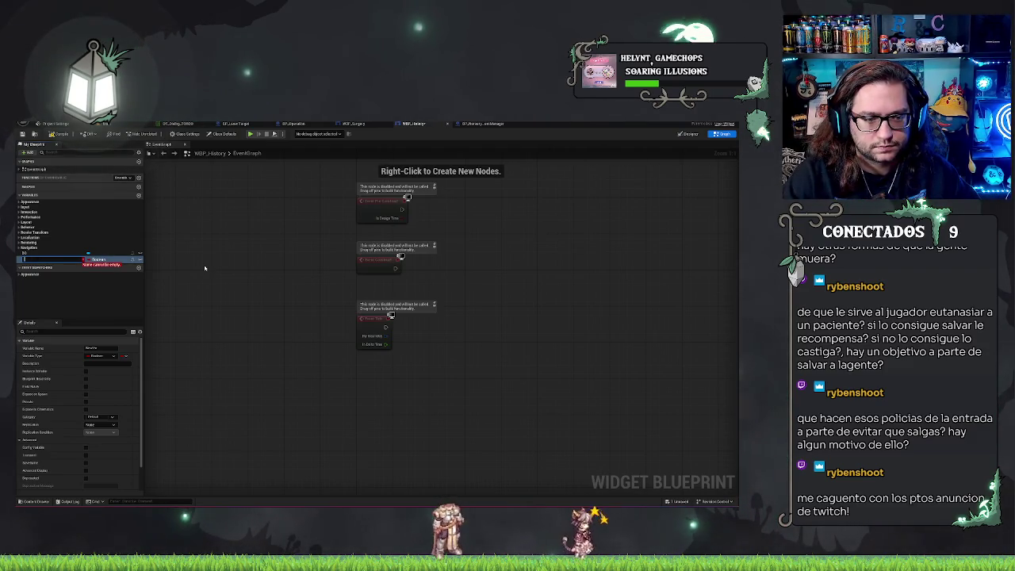
{"action": "type", "text": "story"}
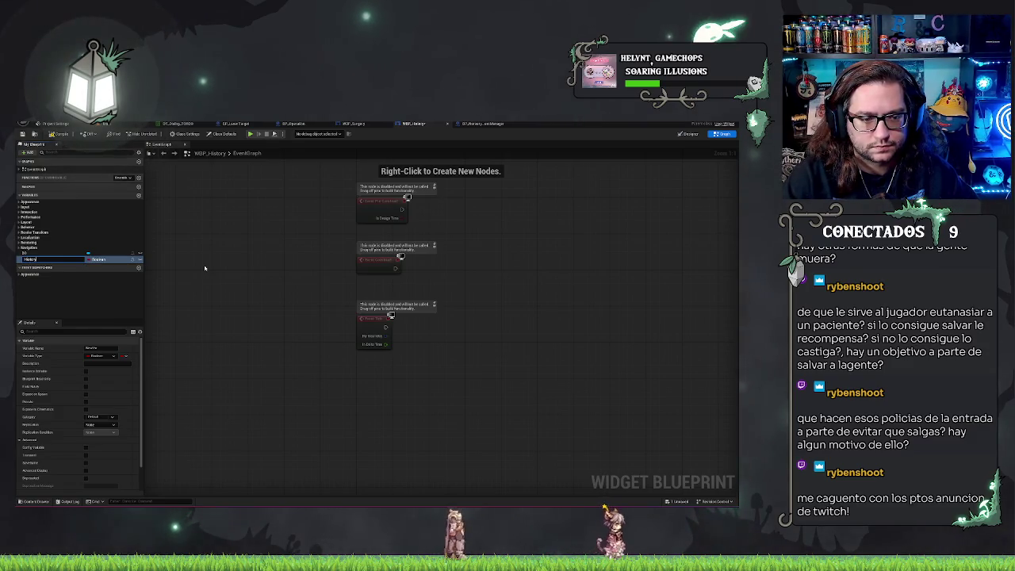
{"action": "type", "text": "Text"}
{"action": "key", "text": "Return"}
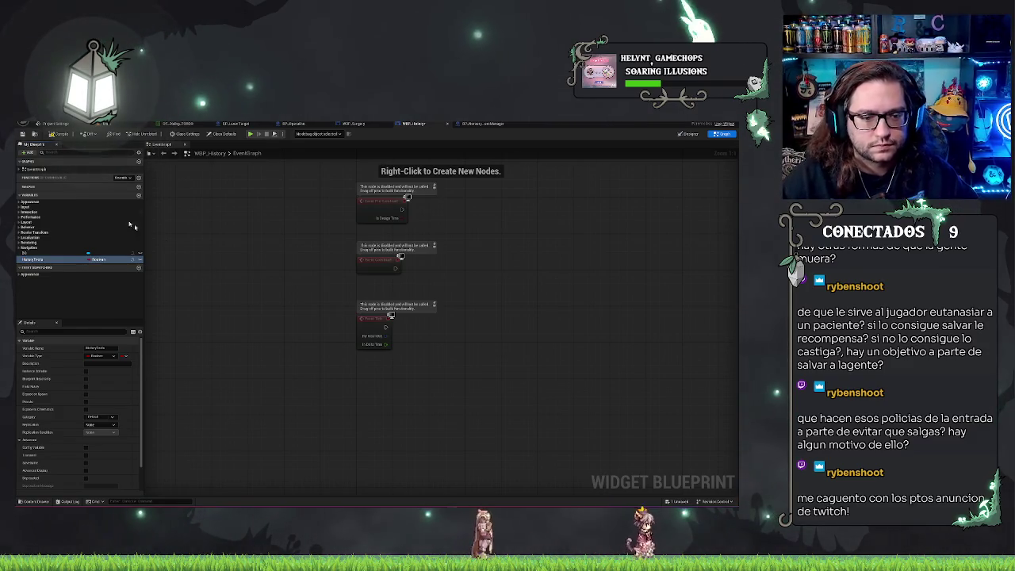
{"action": "left_click", "coordinate": [99, 260]}
{"action": "type", "text": "text"}
{"action": "left_click", "coordinate": [128, 270]}
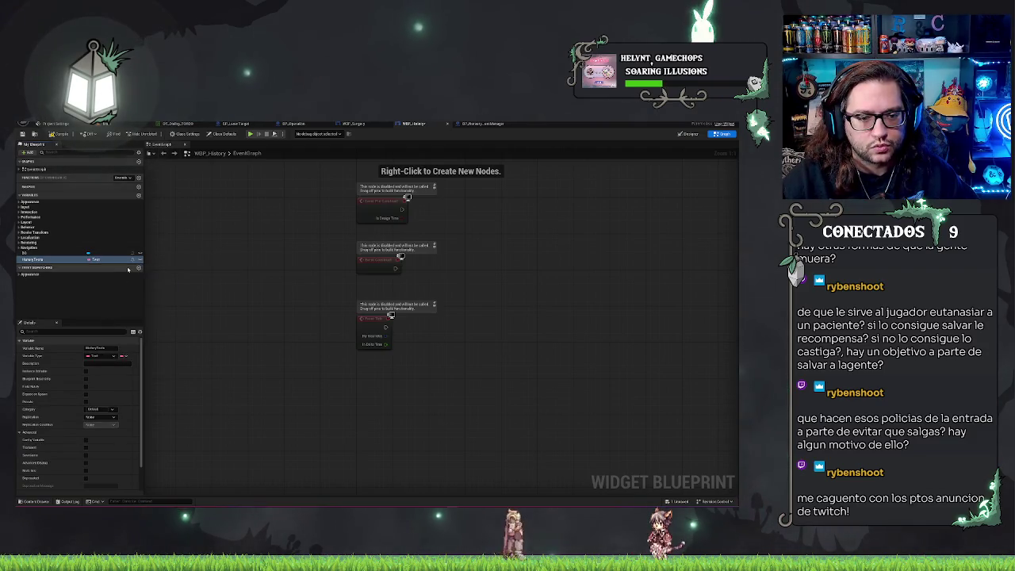
{"action": "left_click", "coordinate": [122, 356]}
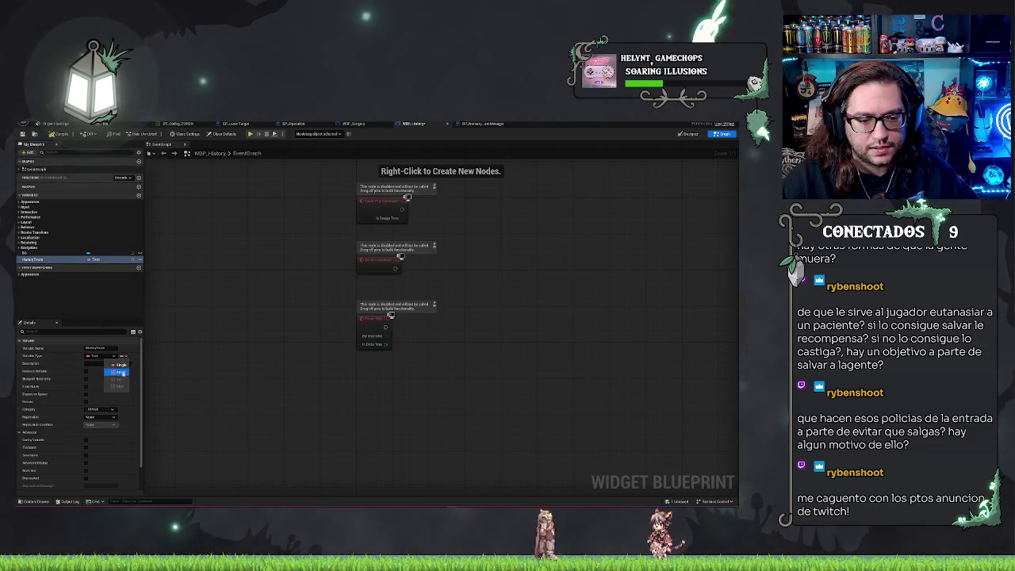
{"action": "left_click", "coordinate": [111, 368]}
{"action": "key", "text": "Home"}
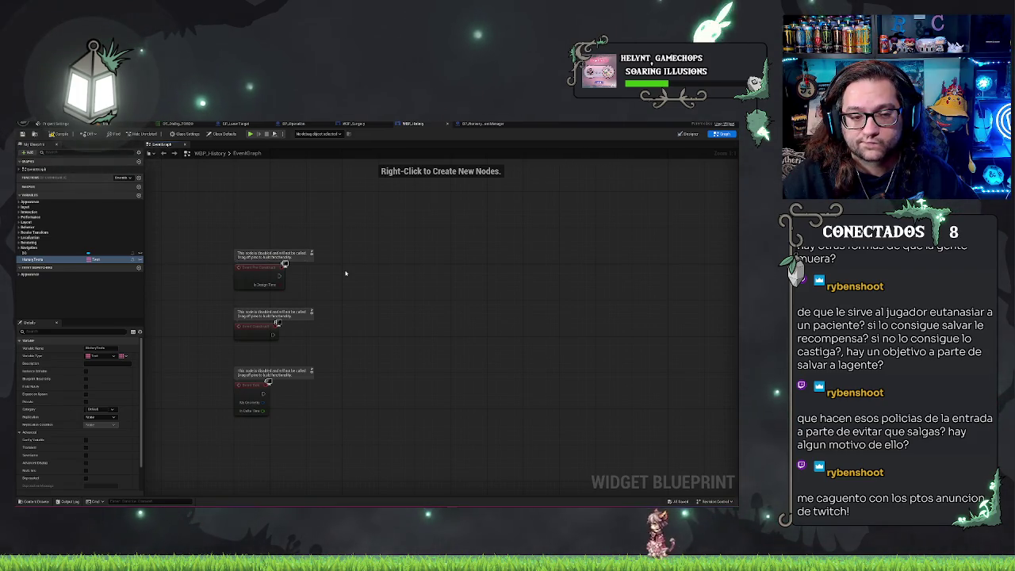
Pan the graph and open the add-node menu twice, closing it without adding anything.
{"action": "left_click_drag", "start_coordinate": [360, 409], "coordinate": [384, 365]}
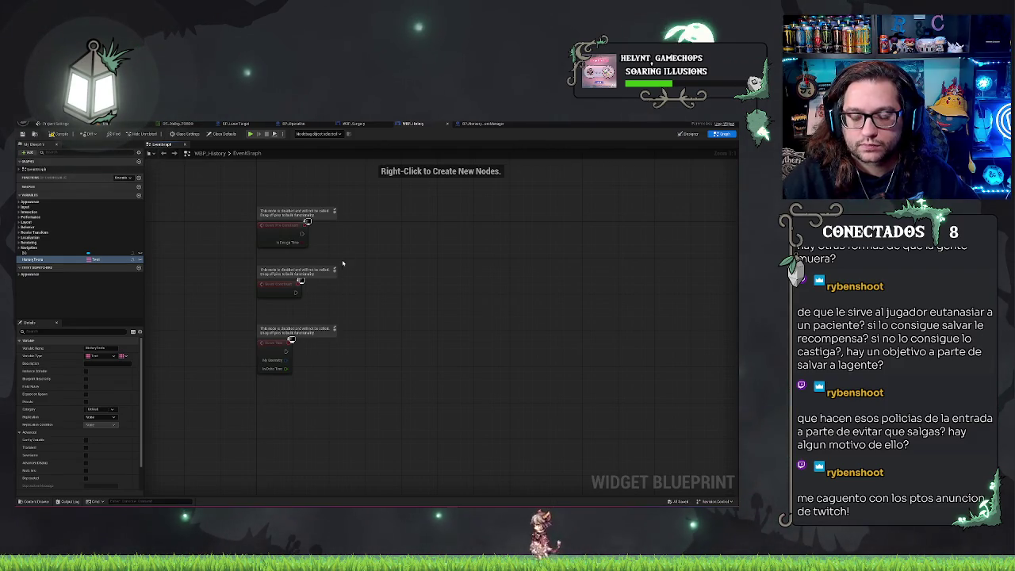
{"action": "right_click", "coordinate": [271, 429]}
{"action": "left_click", "coordinate": [248, 415]}
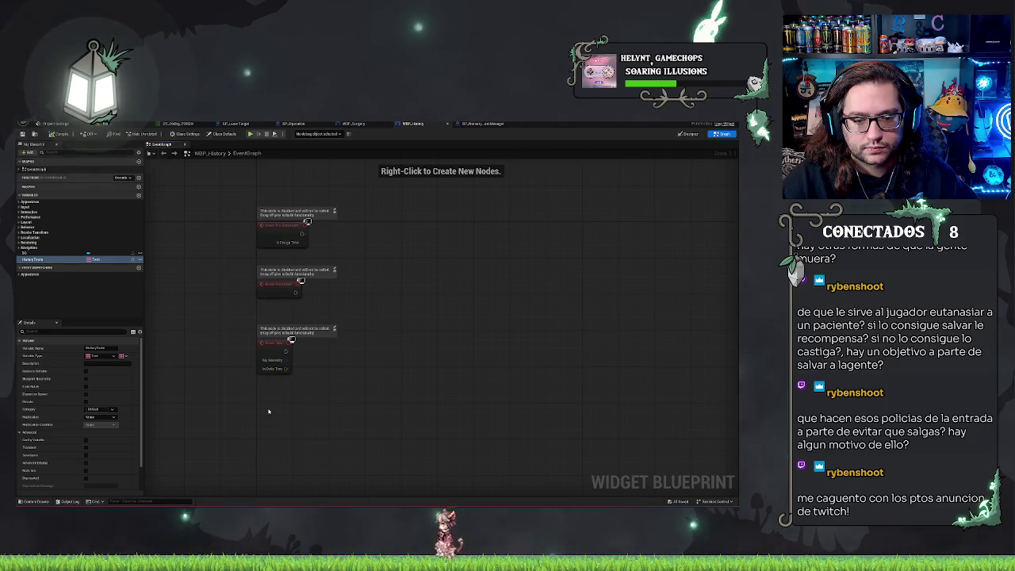
{"action": "right_click", "coordinate": [268, 411]}
{"action": "left_click", "coordinate": [359, 238]}
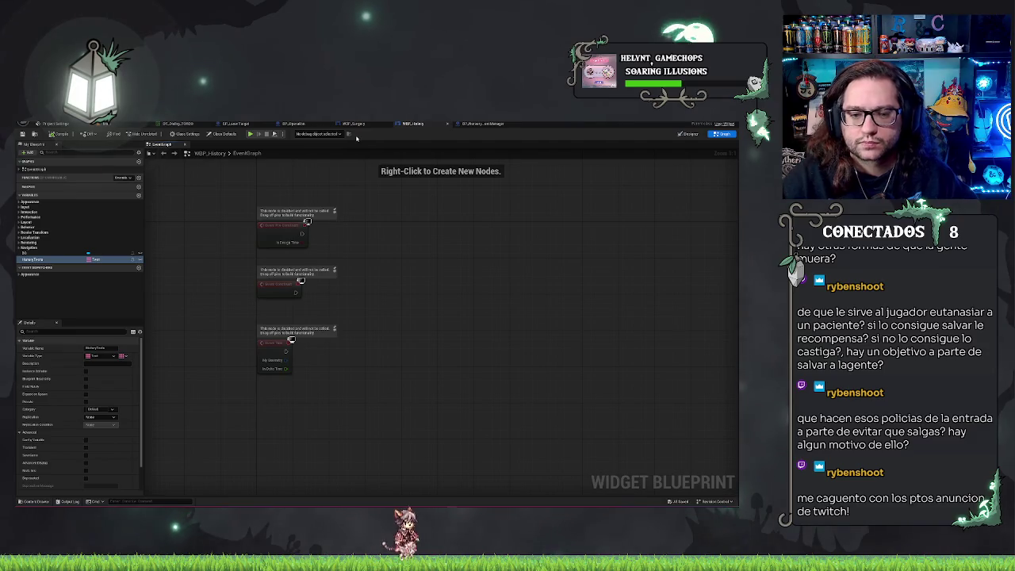
Search 'aim' in the node menu, cancel it, and switch to the BP_Operation graph.
{"action": "right_click", "coordinate": [269, 411]}
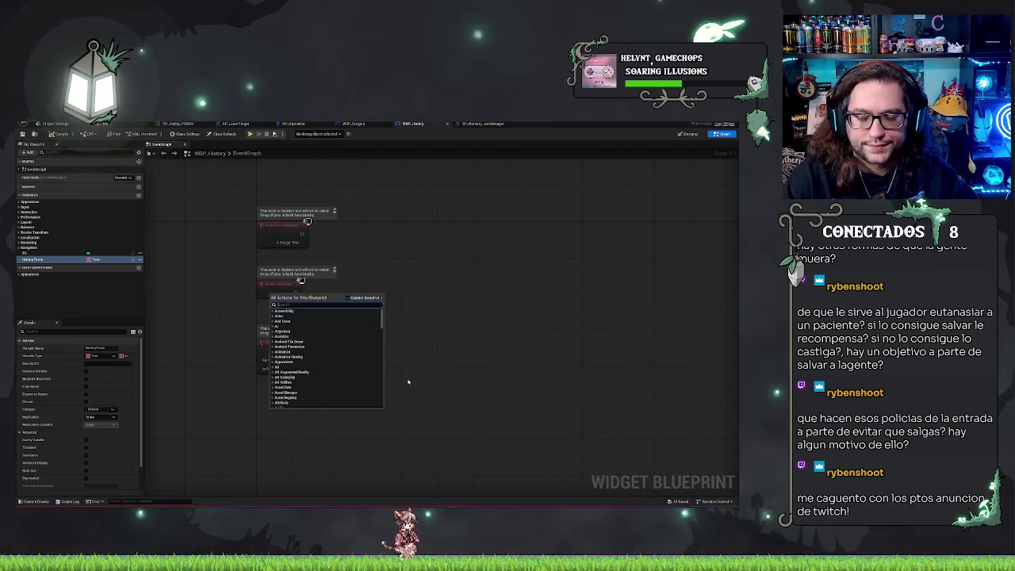
{"action": "type", "text": "ai"}
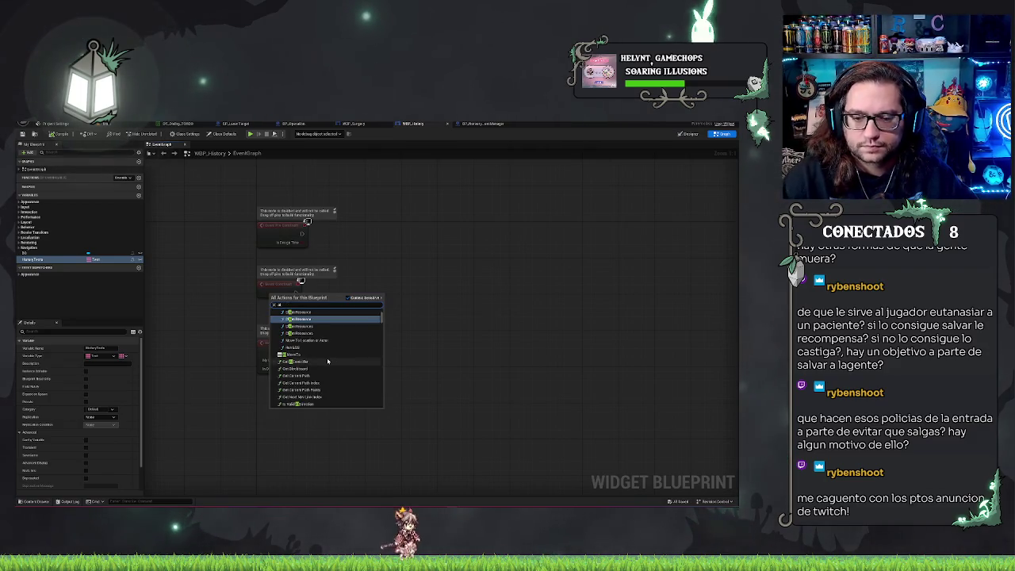
{"action": "type", "text": "m"}
{"action": "key", "text": "BackSpace"}
{"action": "key", "text": "BackSpace"}
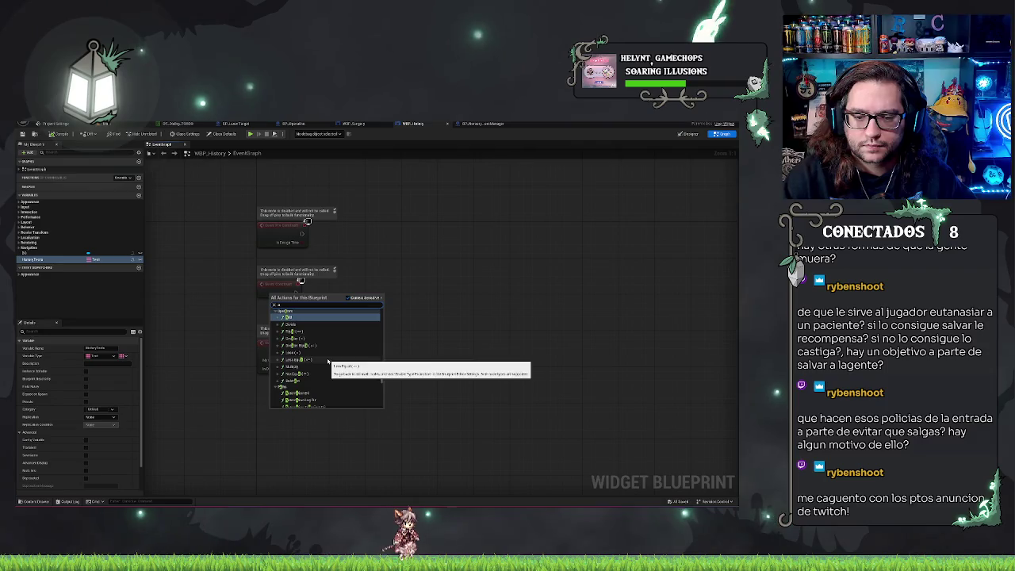
{"action": "key", "text": "BackSpace"}
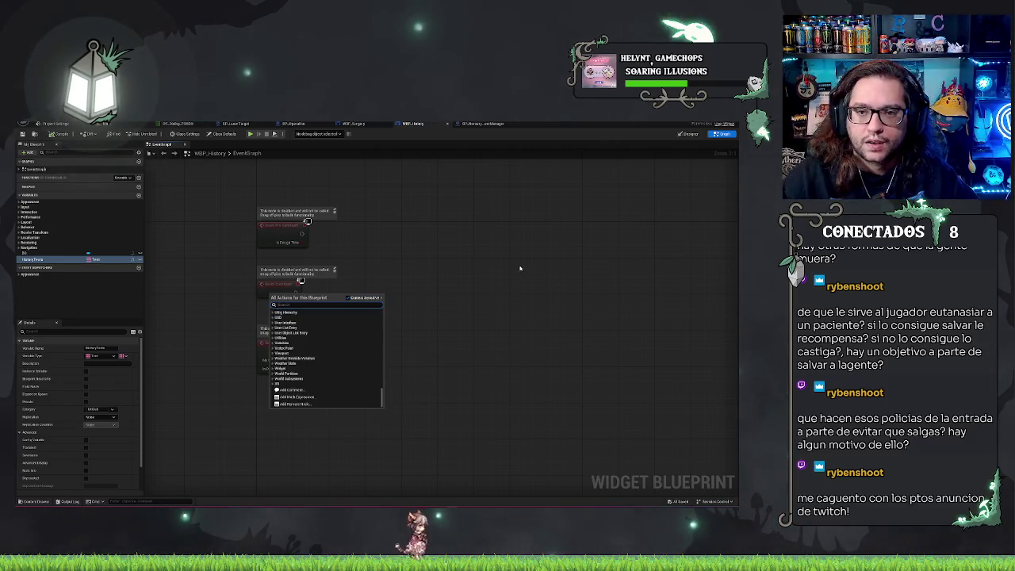
{"action": "key", "text": "Escape"}
{"action": "left_click", "coordinate": [302, 125]}
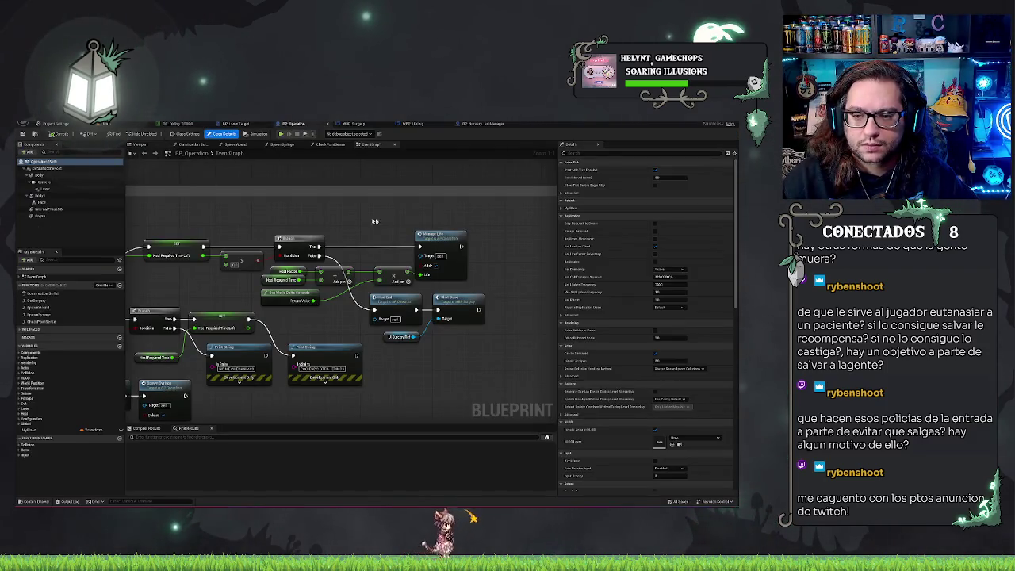
View BP_NurseryQuestManager's graph, then return to the level editor's hospital hallway view with Ctrl+Tab.
{"action": "scroll", "coordinate": [508, 237], "scroll_direction": "down", "scroll_amount": 3}
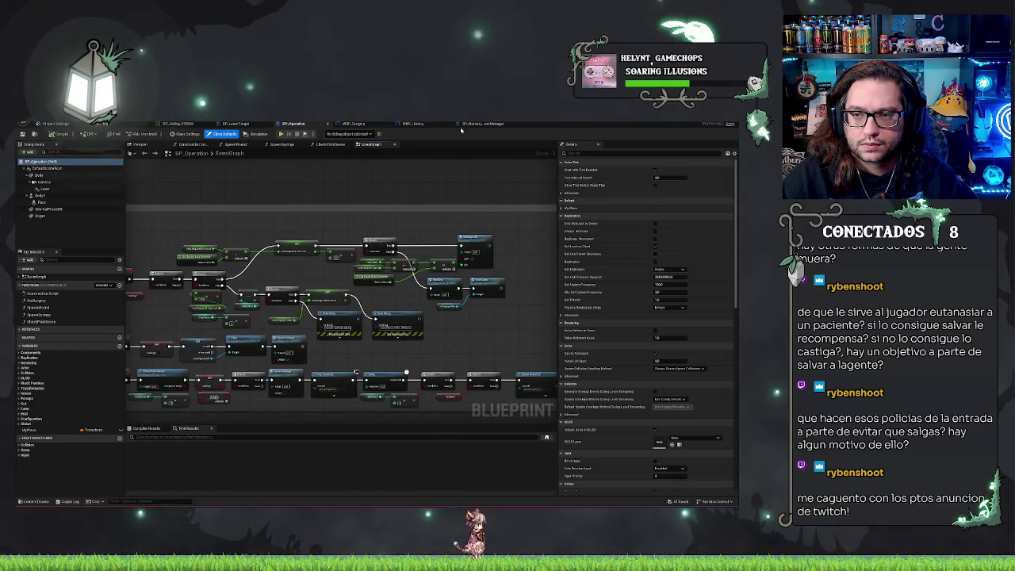
{"action": "left_click", "coordinate": [476, 124]}
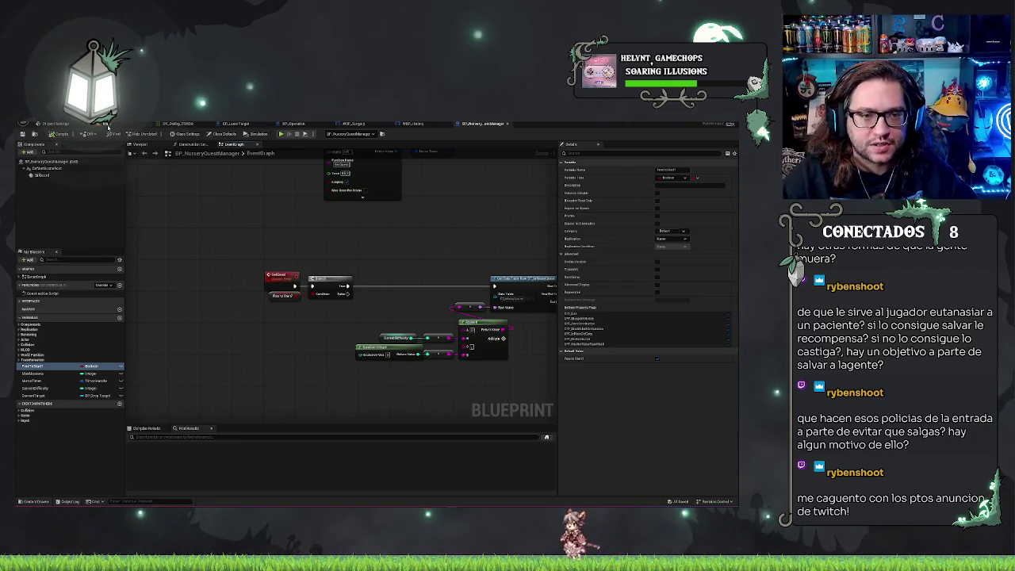
{"action": "key", "text": "ctrl+Tab"}
{"action": "mouse_move", "coordinate": [311, 260]}
{"action": "left_mouse_down"}
{"action": "mouse_move", "coordinate": [305, 273]}
{"action": "mouse_move", "coordinate": [281, 280]}
{"action": "left_mouse_up"}
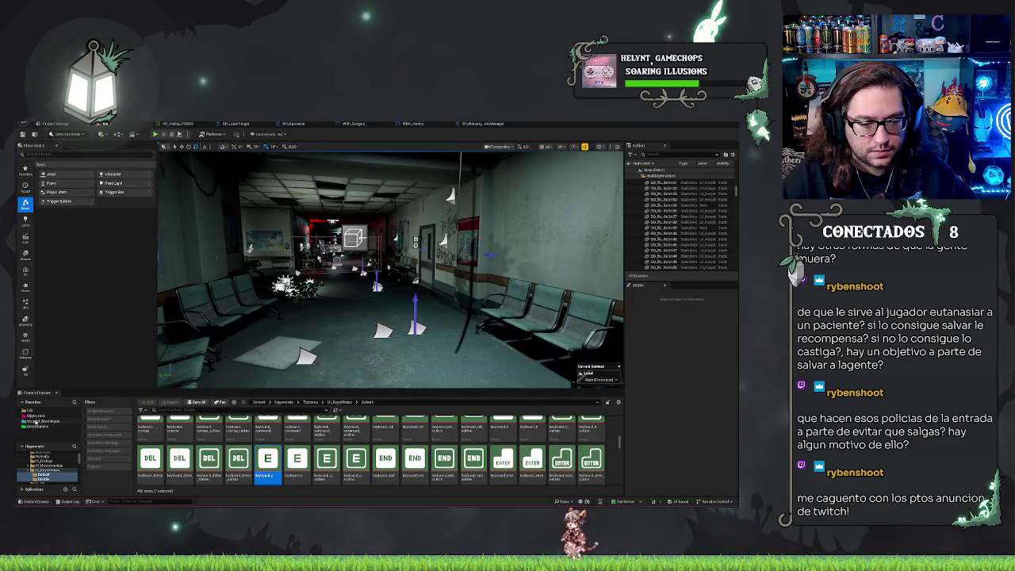
Browse to Hippocrates > Blueprints in the Content Browser and open BP_HorrorCharacter.
{"action": "left_click", "coordinate": [38, 418]}
{"action": "double_click", "coordinate": [209, 436]}
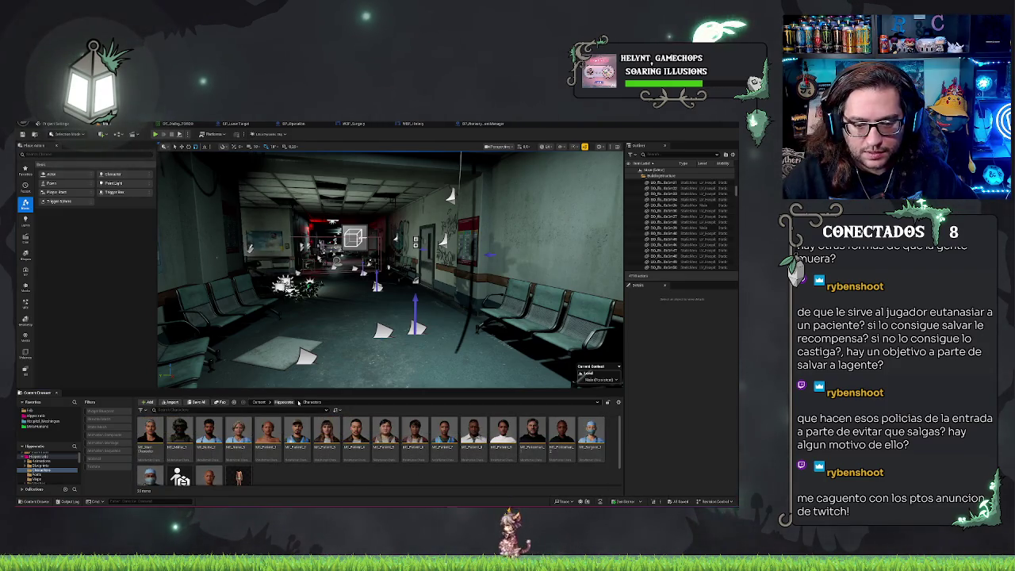
{"action": "key", "text": "alt+Left"}
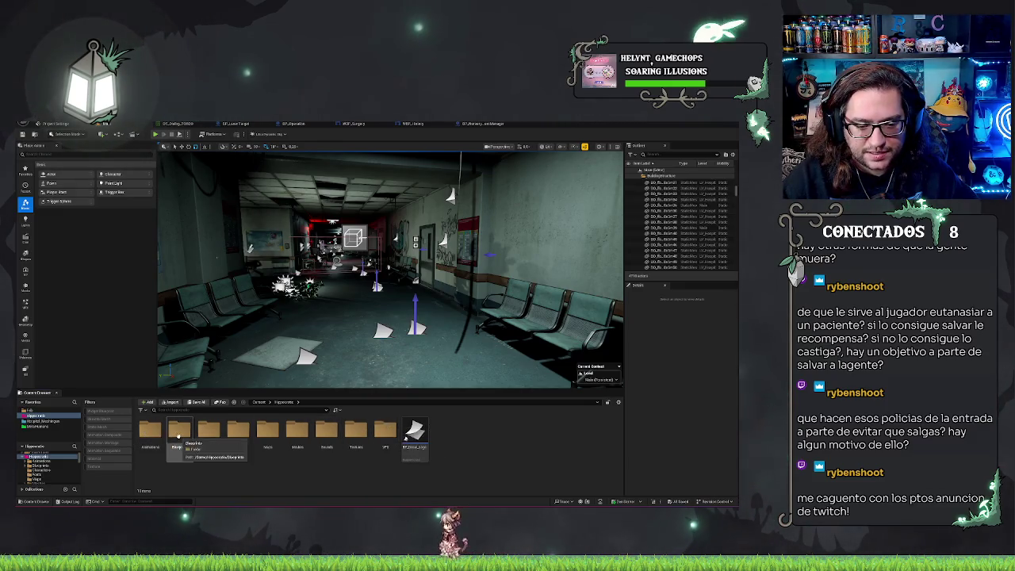
{"action": "double_click", "coordinate": [181, 432]}
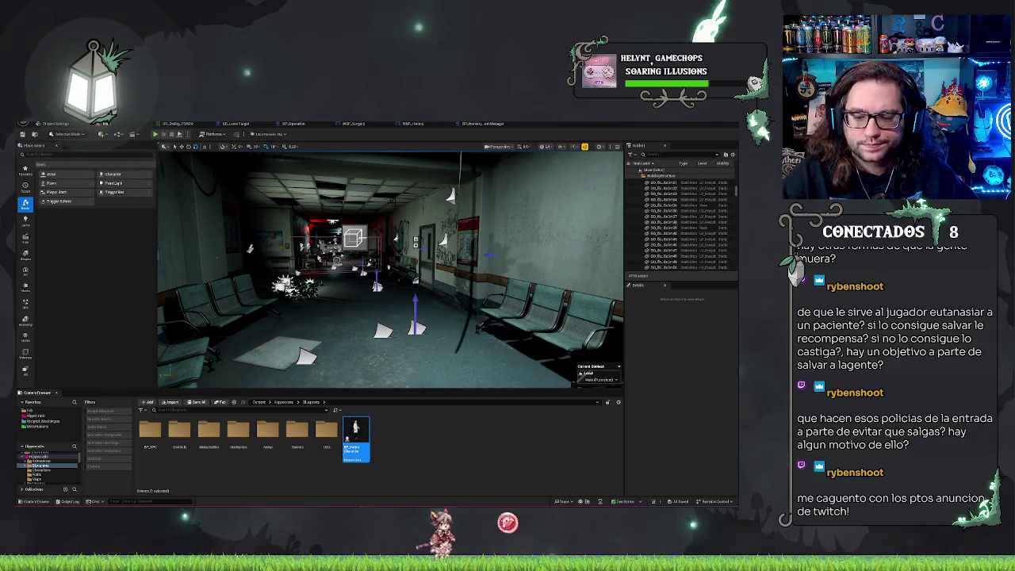
{"action": "double_click", "coordinate": [355, 432]}
{"action": "mouse_move", "coordinate": [353, 321]}
{"action": "left_mouse_down"}
{"action": "mouse_move", "coordinate": [299, 342]}
{"action": "mouse_move", "coordinate": [380, 374]}
{"action": "left_mouse_up"}
{"action": "left_click_drag", "start_coordinate": [227, 318], "coordinate": [480, 404]}
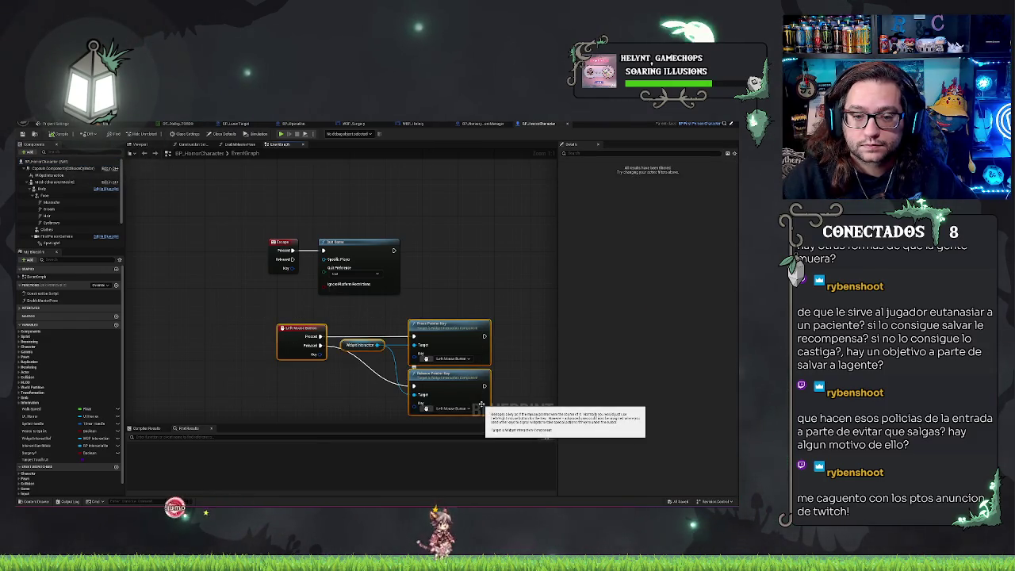
{"action": "left_click_drag", "start_coordinate": [227, 226], "coordinate": [358, 276]}
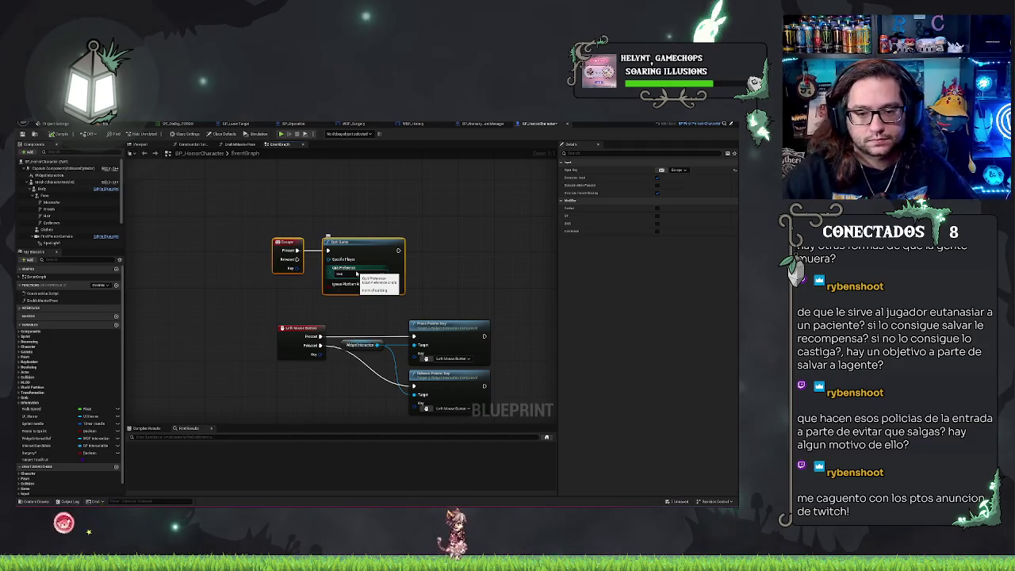
{"action": "left_click", "coordinate": [236, 279]}
{"action": "scroll", "coordinate": [236, 279], "scroll_direction": "down", "scroll_amount": 3}
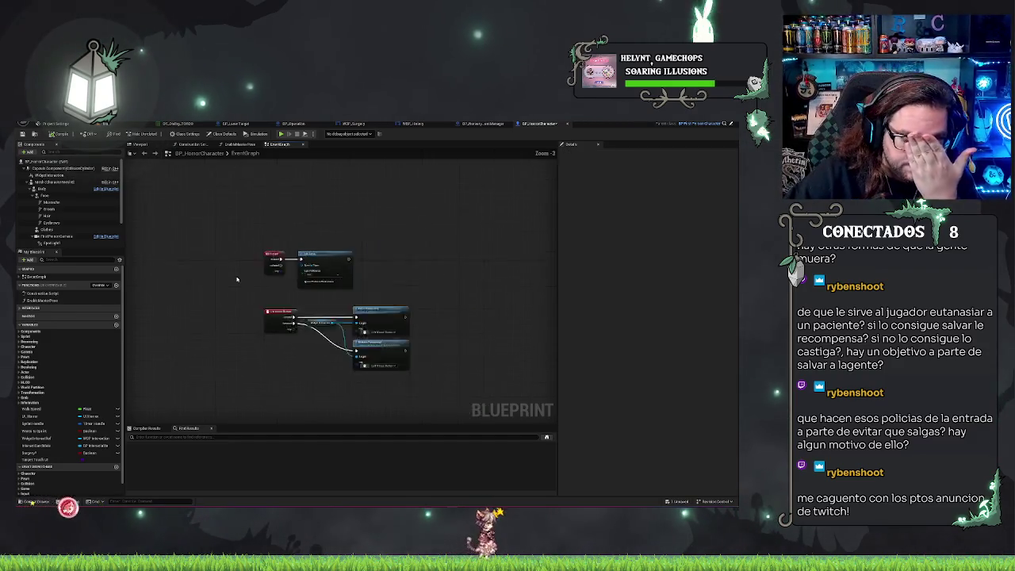
{"action": "scroll", "coordinate": [237, 279], "scroll_direction": "down", "scroll_amount": 2}
{"action": "scroll", "coordinate": [319, 292], "scroll_direction": "up", "scroll_amount": 4}
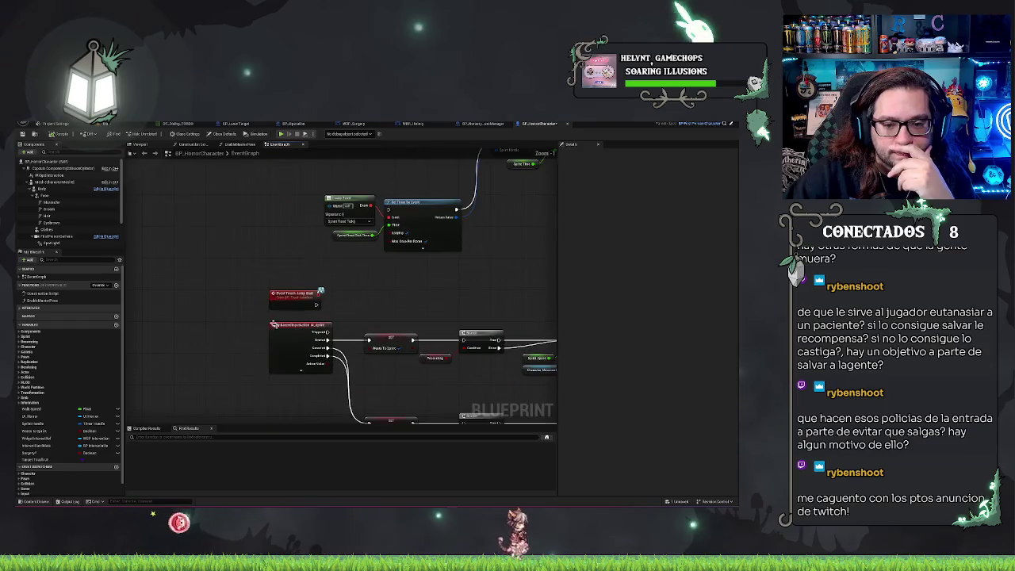
{"action": "scroll", "coordinate": [350, 280], "scroll_direction": "down", "scroll_amount": 3}
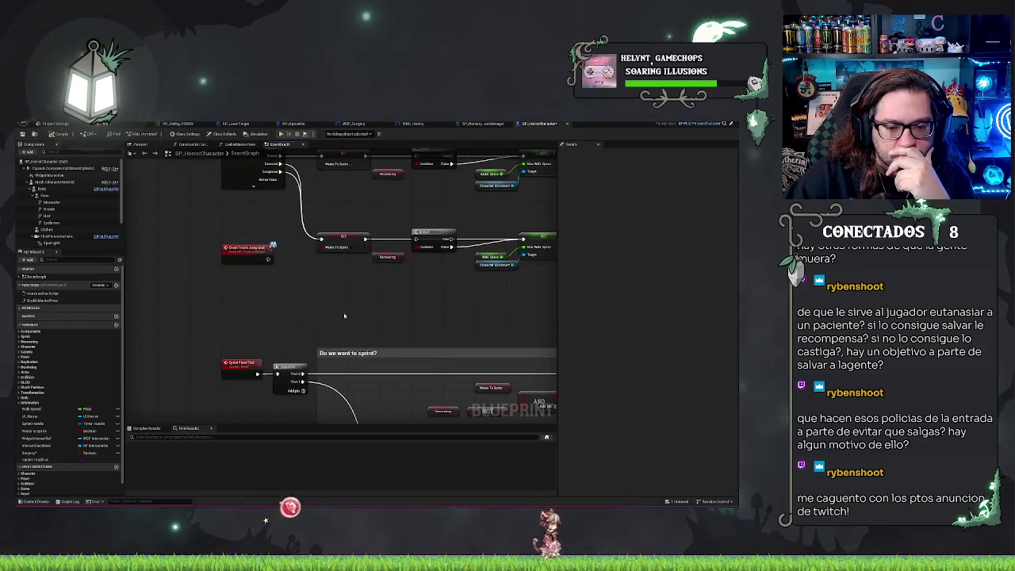
{"action": "scroll", "coordinate": [344, 316], "scroll_direction": "down", "scroll_amount": 2}
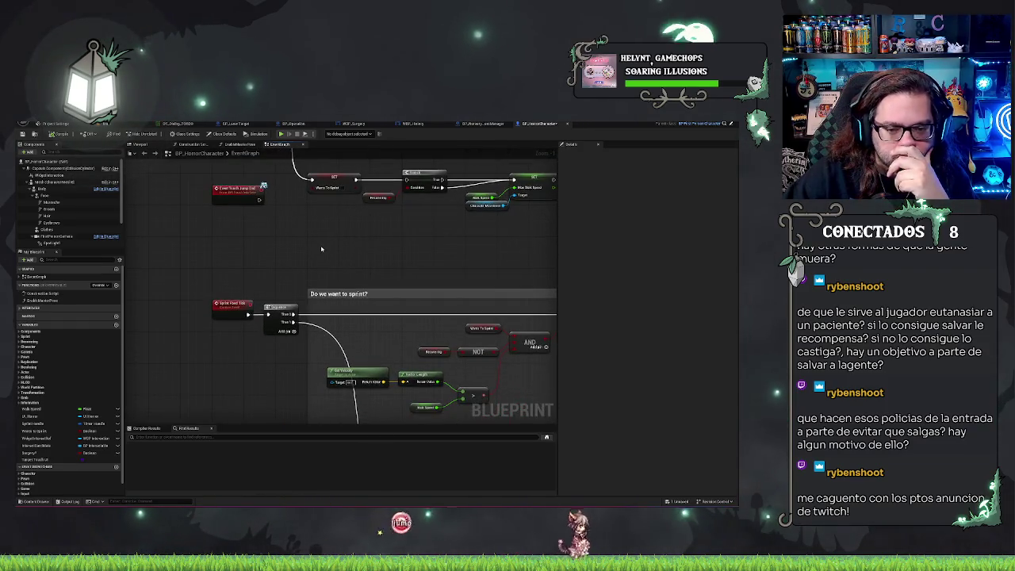
{"action": "scroll", "coordinate": [259, 310], "scroll_direction": "down", "scroll_amount": 2}
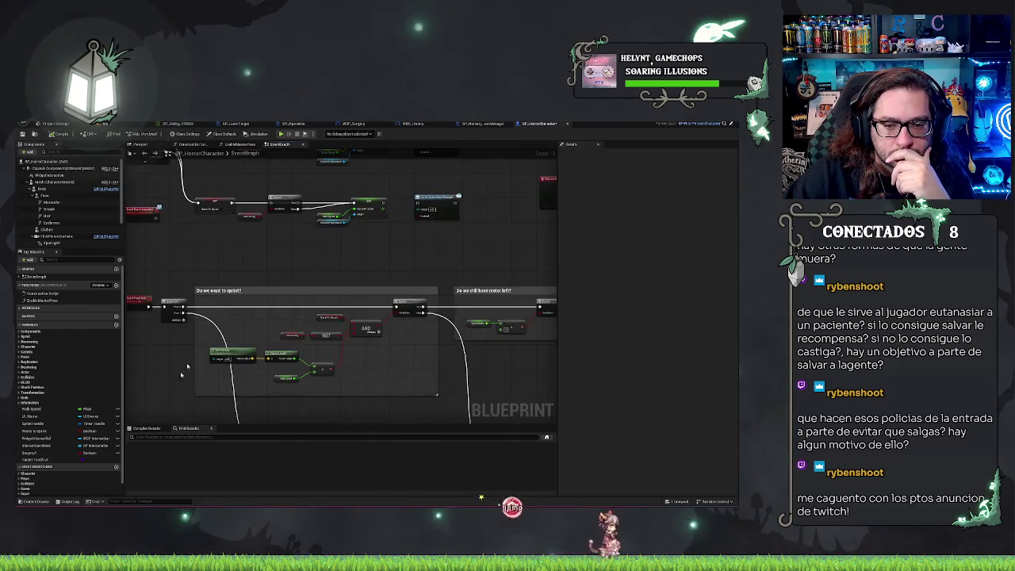
{"action": "scroll", "coordinate": [188, 366], "scroll_direction": "up", "scroll_amount": 2}
{"action": "scroll", "coordinate": [422, 343], "scroll_direction": "down", "scroll_amount": 5}
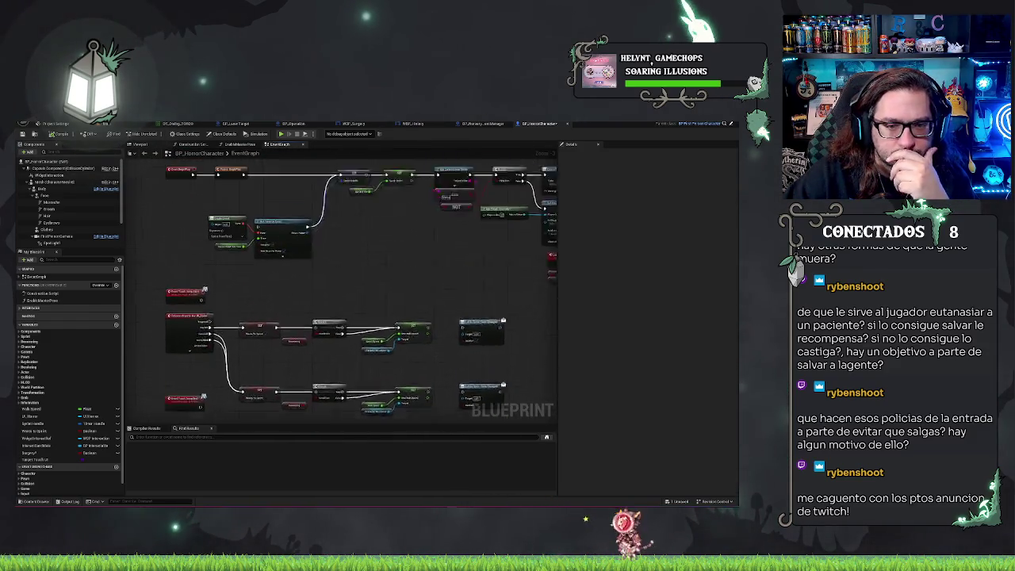
{"action": "scroll", "coordinate": [440, 343], "scroll_direction": "up", "scroll_amount": 5}
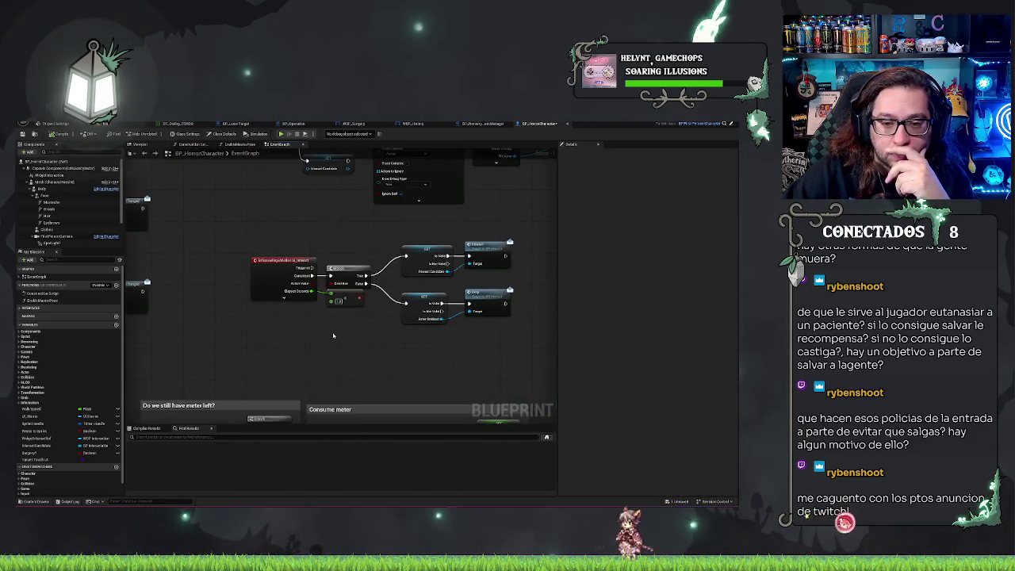
{"action": "scroll", "coordinate": [333, 335], "scroll_direction": "up", "scroll_amount": 3}
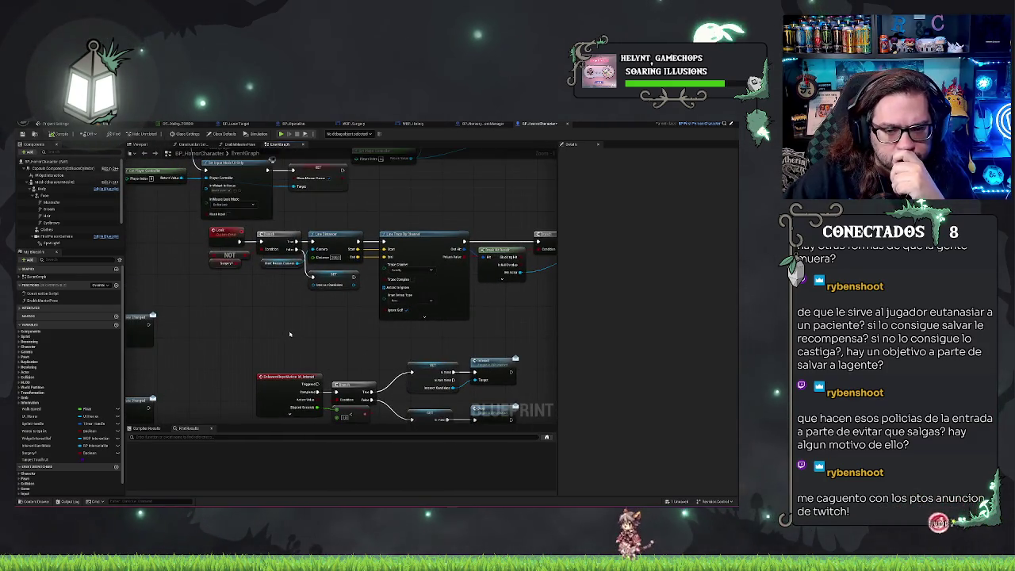
{"action": "left_click_drag", "start_coordinate": [290, 337], "coordinate": [238, 258]}
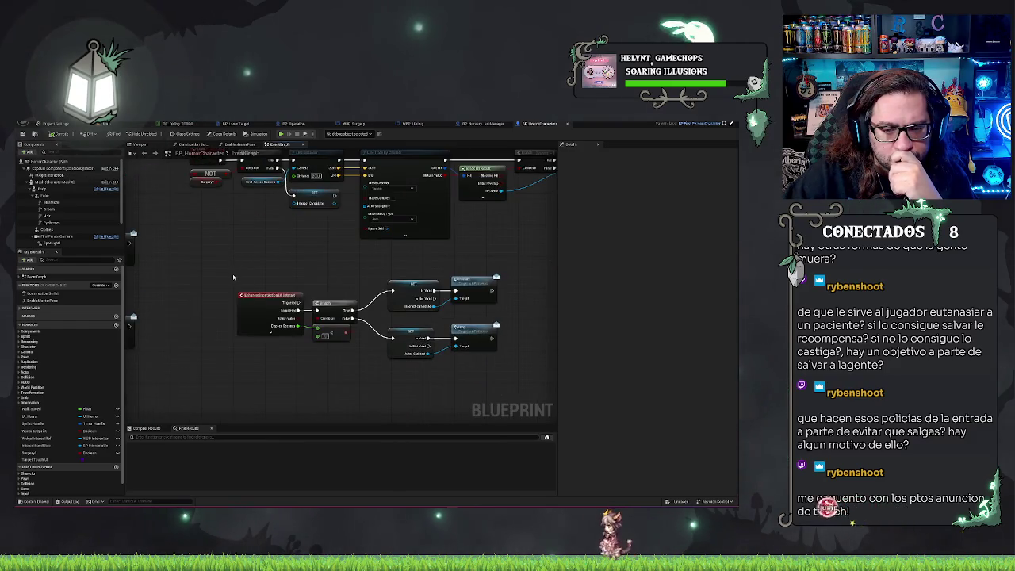
Inspect the red input event node in BP_HorrorCharacter, deselect it, and return to the hospital level.
{"action": "left_click", "coordinate": [262, 309]}
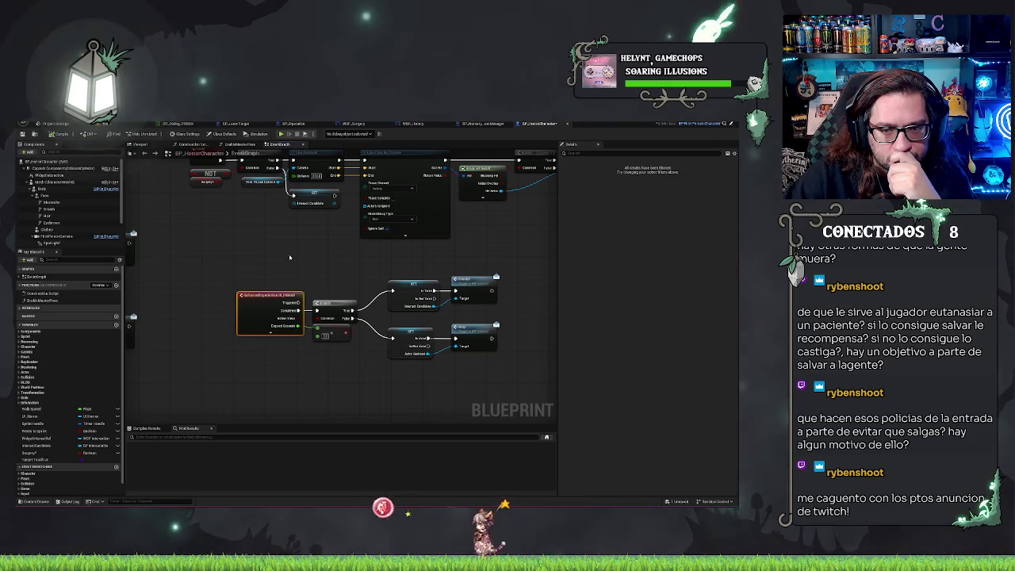
{"action": "scroll", "coordinate": [106, 206], "scroll_direction": "down", "scroll_amount": 2}
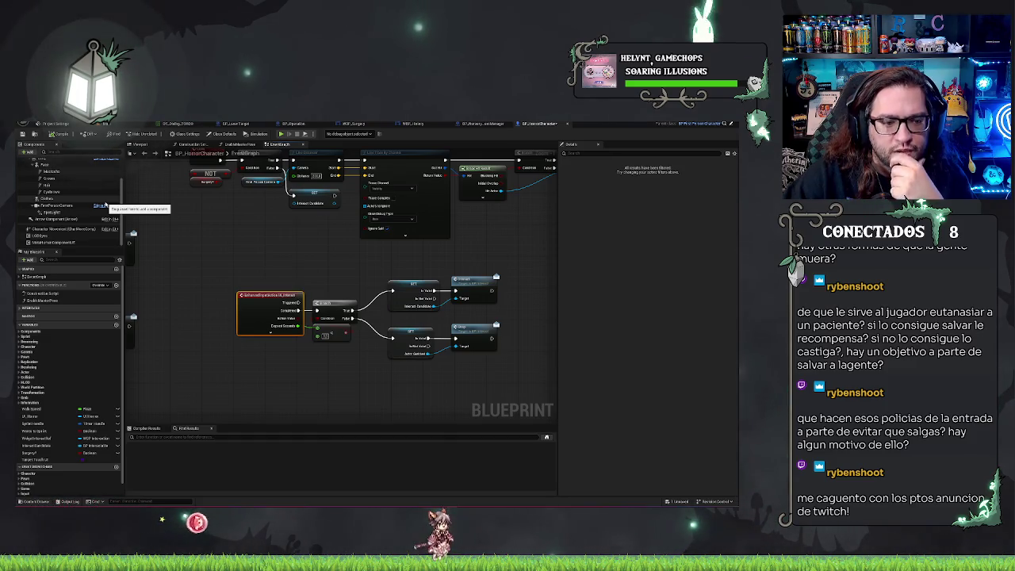
{"action": "left_click_drag", "start_coordinate": [280, 275], "coordinate": [231, 251]}
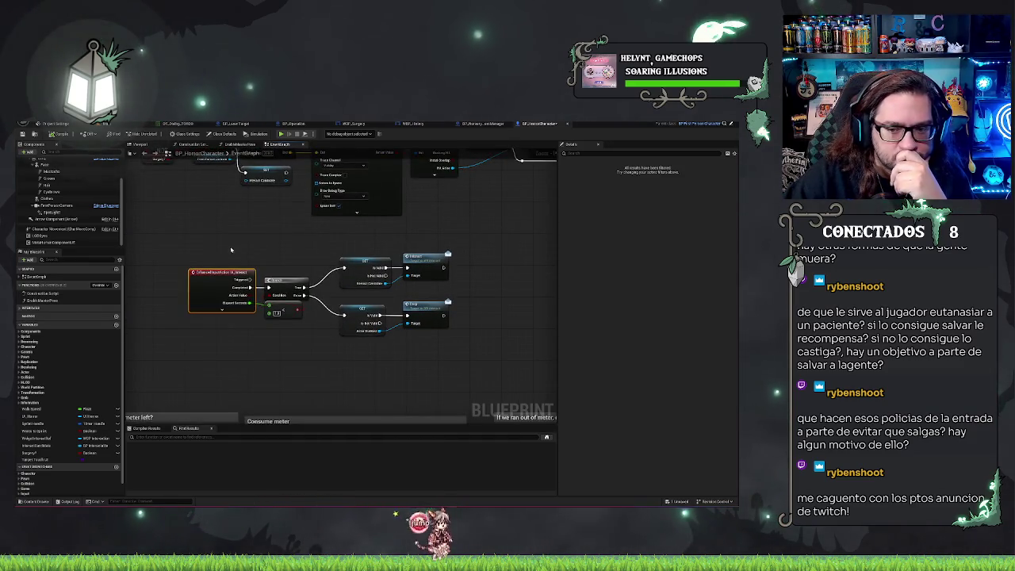
{"action": "scroll", "coordinate": [231, 252], "scroll_direction": "down", "scroll_amount": 5}
{"action": "scroll", "coordinate": [333, 312], "scroll_direction": "up", "scroll_amount": 3}
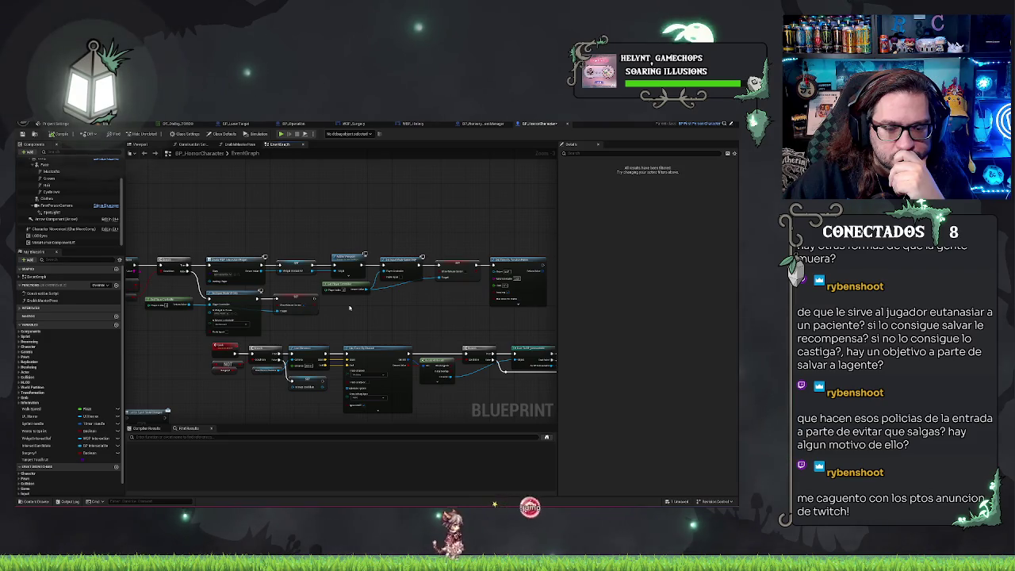
{"action": "scroll", "coordinate": [190, 328], "scroll_direction": "up", "scroll_amount": 2}
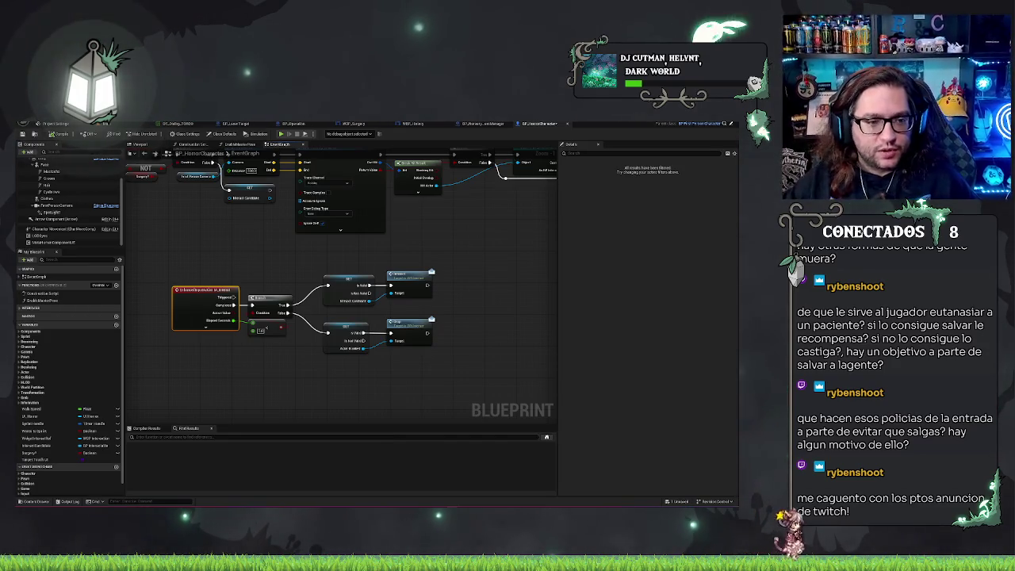
{"action": "scroll", "coordinate": [61, 205], "scroll_direction": "up", "scroll_amount": 2}
{"action": "scroll", "coordinate": [64, 205], "scroll_direction": "down", "scroll_amount": 2}
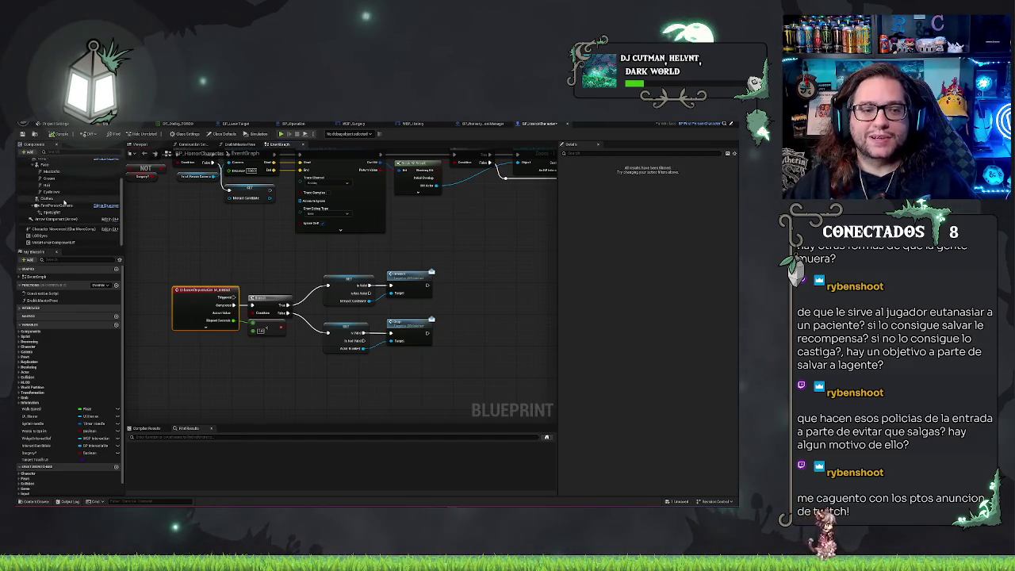
{"action": "scroll", "coordinate": [91, 208], "scroll_direction": "down", "scroll_amount": 1}
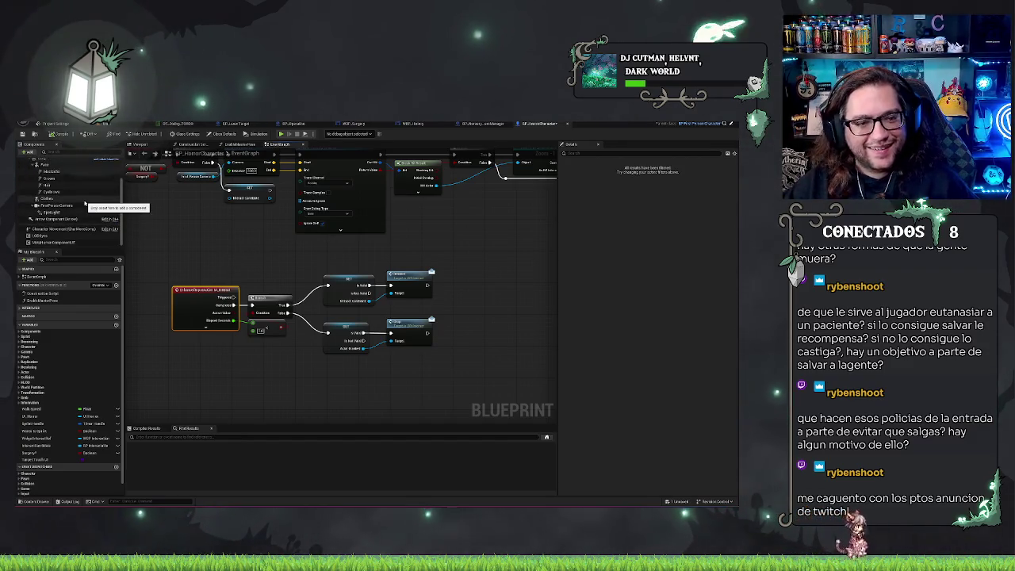
{"action": "left_click", "coordinate": [194, 250]}
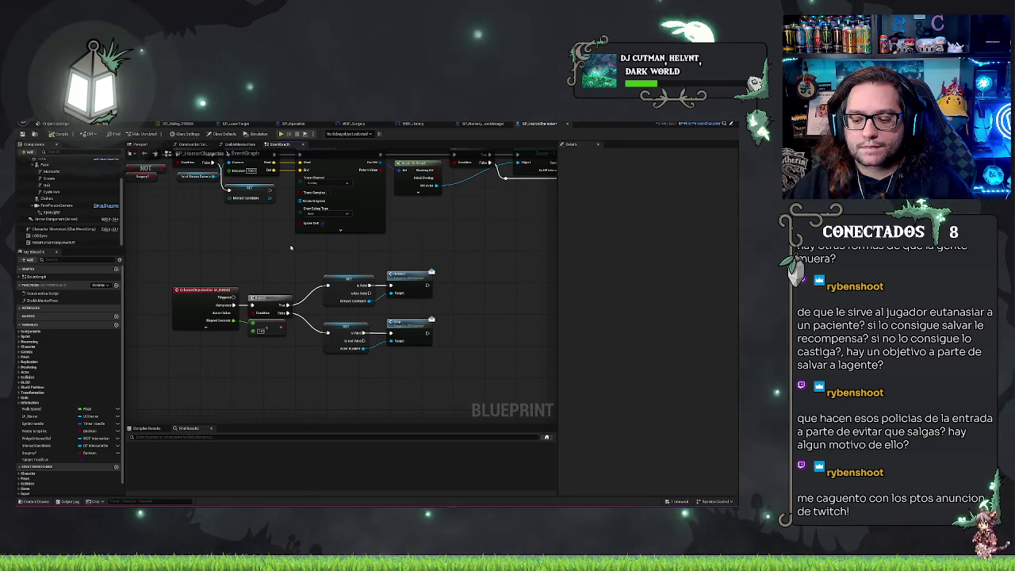
{"action": "left_click", "coordinate": [97, 125]}
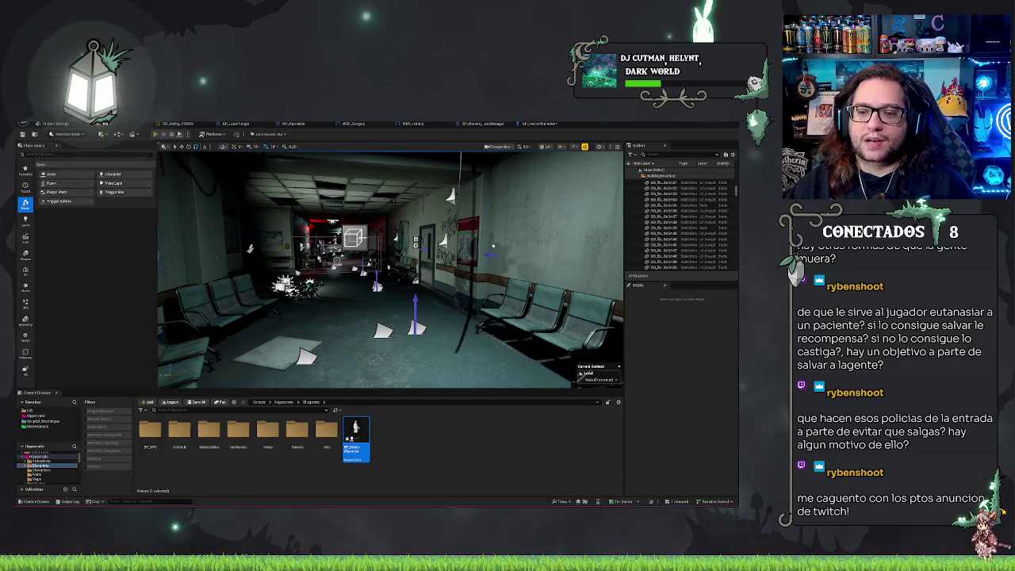
Start Play In Editor with Alt+P and press E to talk to the patient.
{"action": "key", "text": "alt+p"}
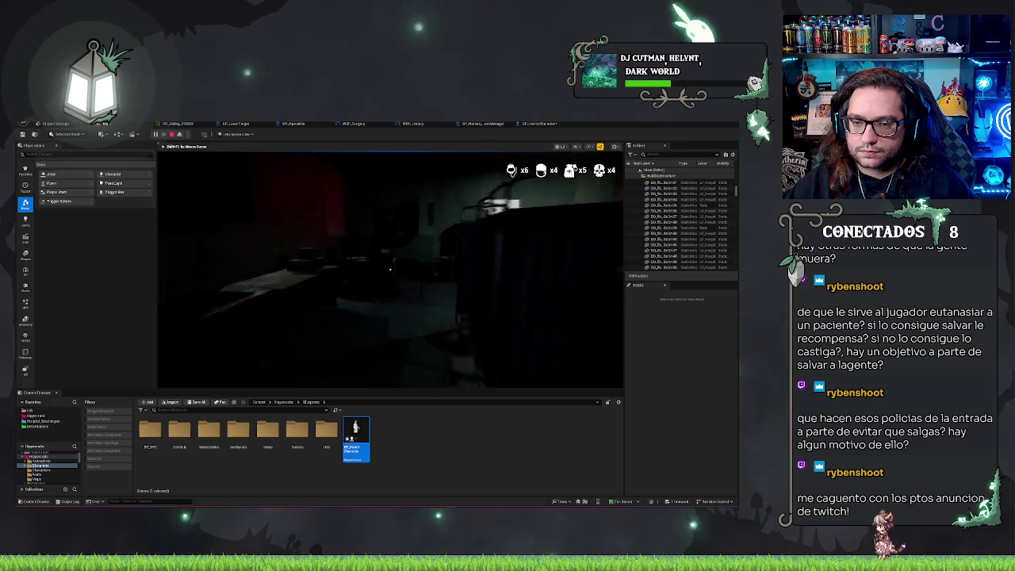
{"action": "key", "text": "e"}
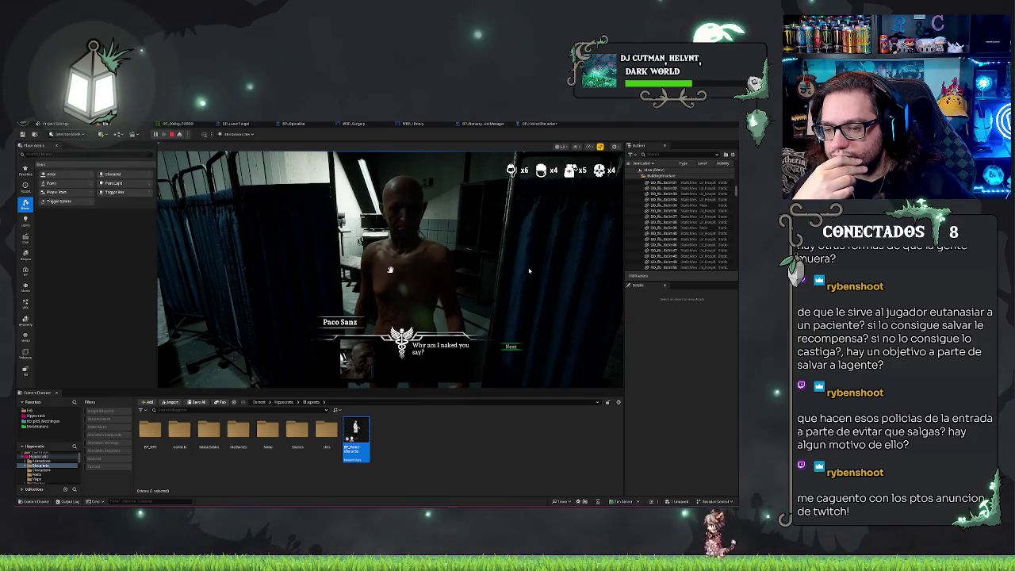
Click through the patient's dialogue, declining twice before answering the final Accept/Decline question.
{"action": "left_click", "coordinate": [493, 342]}
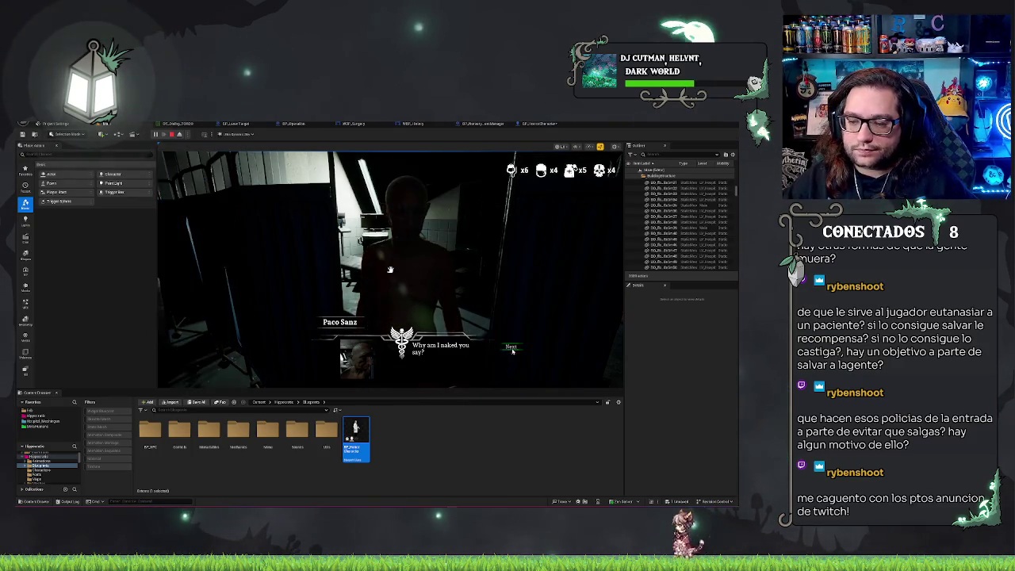
{"action": "left_click", "coordinate": [512, 347]}
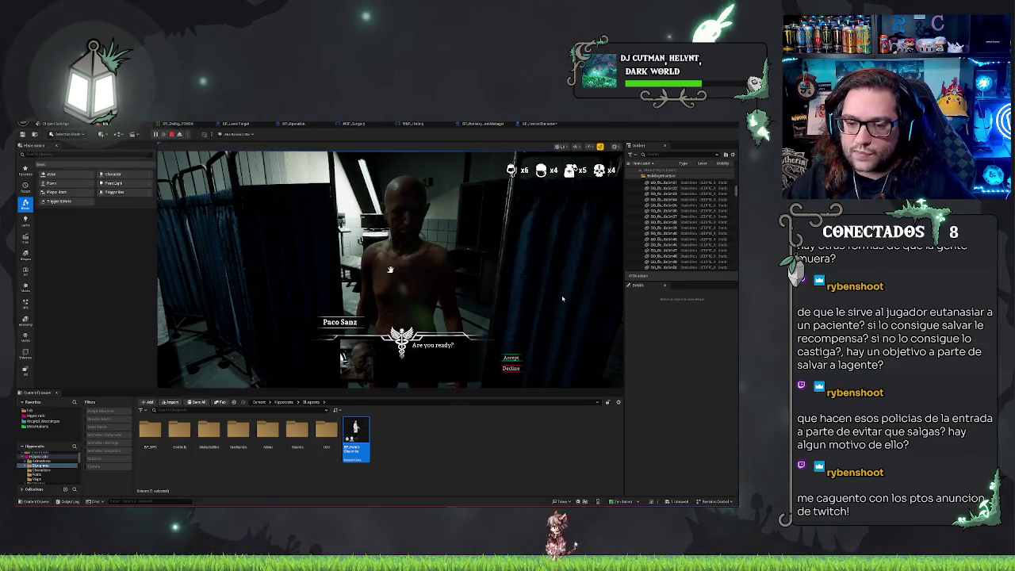
{"action": "left_click", "coordinate": [511, 368]}
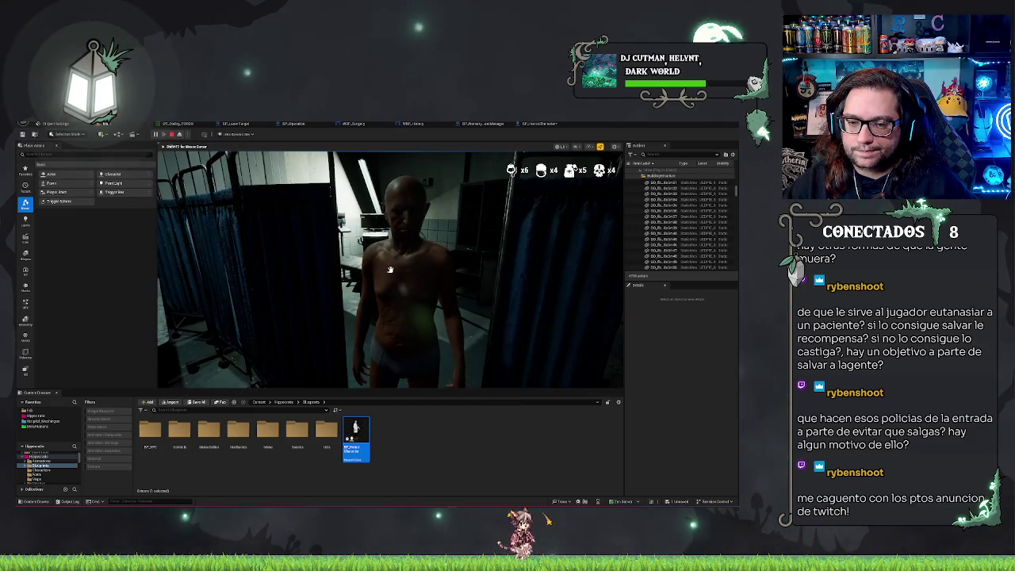
{"action": "left_click", "coordinate": [512, 348]}
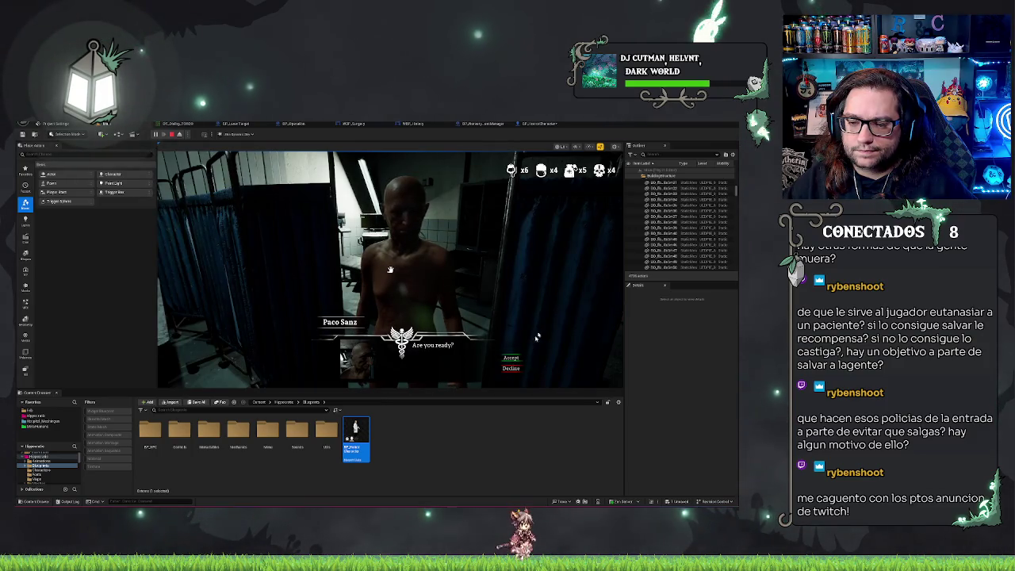
{"action": "left_click", "coordinate": [512, 368]}
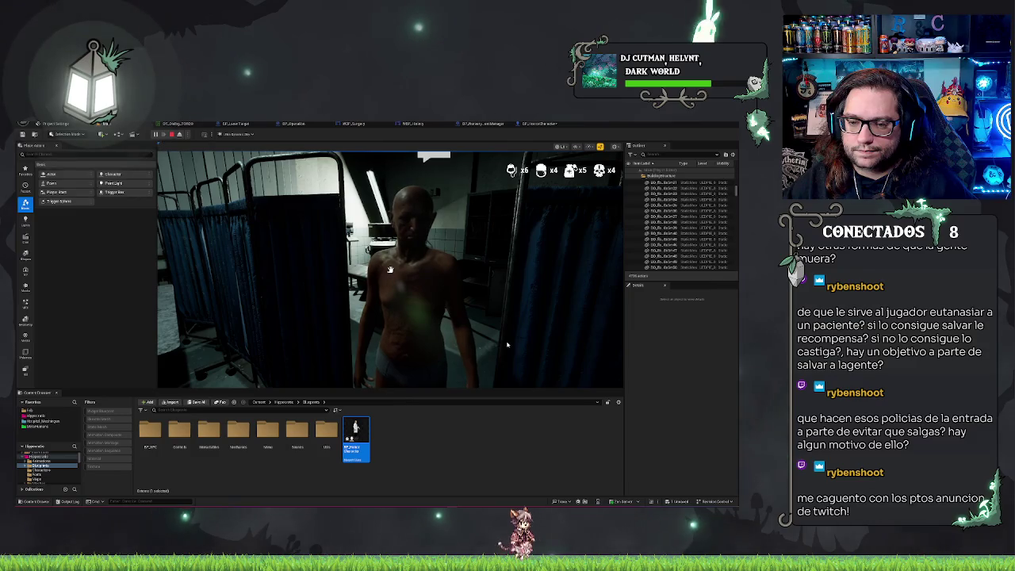
{"action": "left_click", "coordinate": [509, 347]}
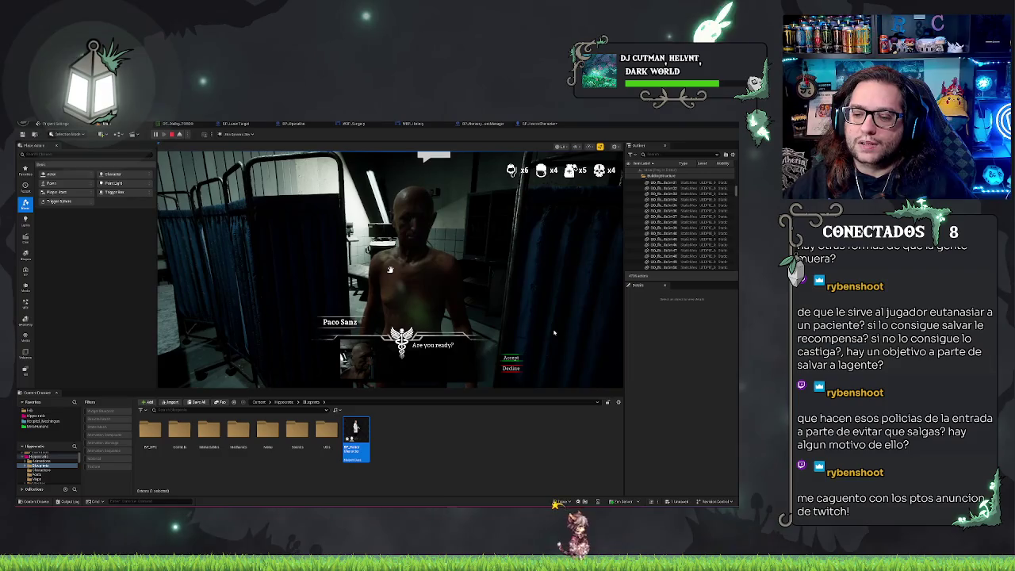
{"action": "left_click", "coordinate": [510, 358]}
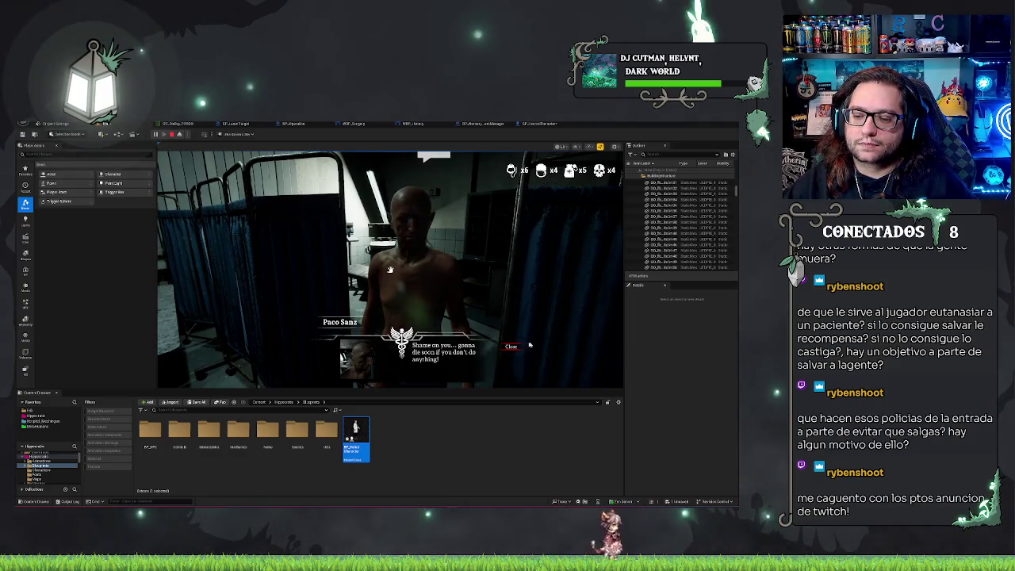
Reopen the patient conversation, stop the play session, and open WBP_Surgery.
{"action": "left_click", "coordinate": [389, 270]}
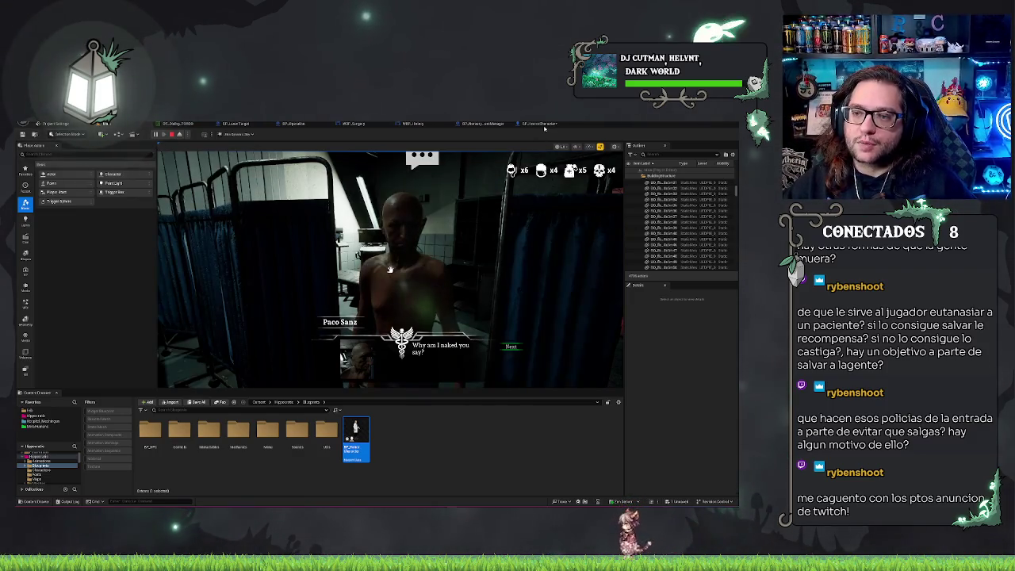
{"action": "key", "text": "Escape"}
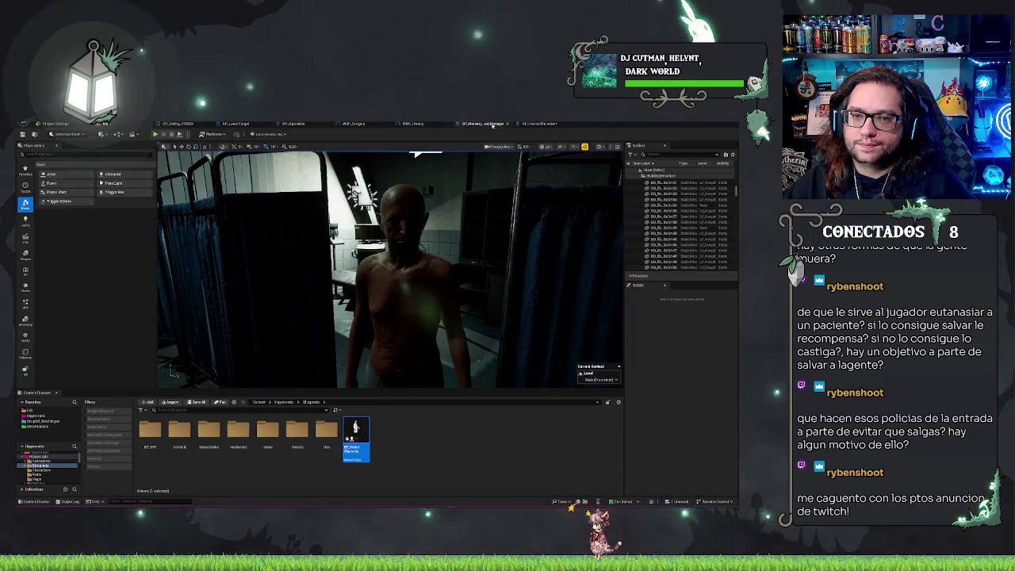
{"action": "left_click", "coordinate": [377, 127]}
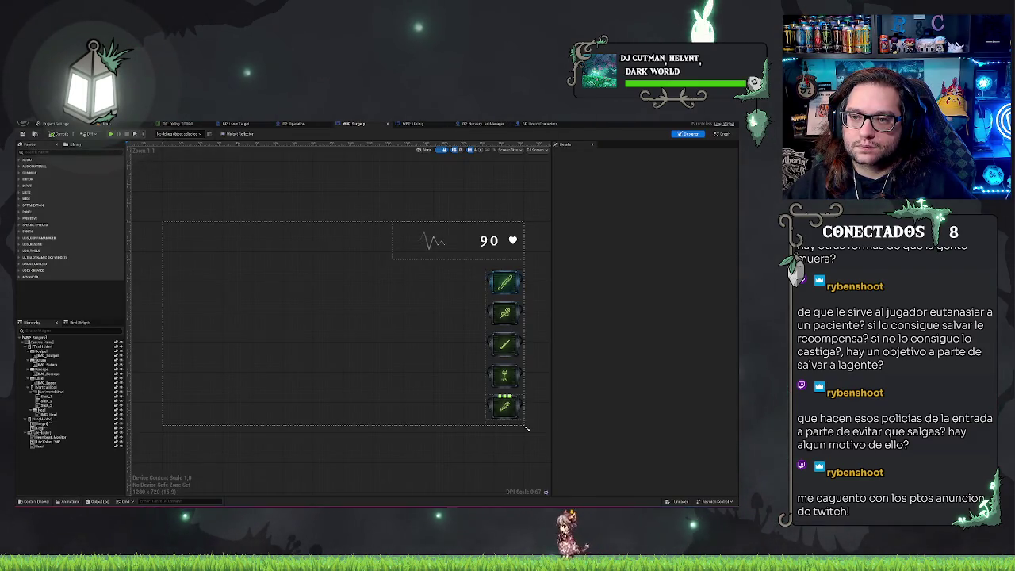
Open WBP_History in the Designer view.
{"action": "left_click", "coordinate": [421, 125]}
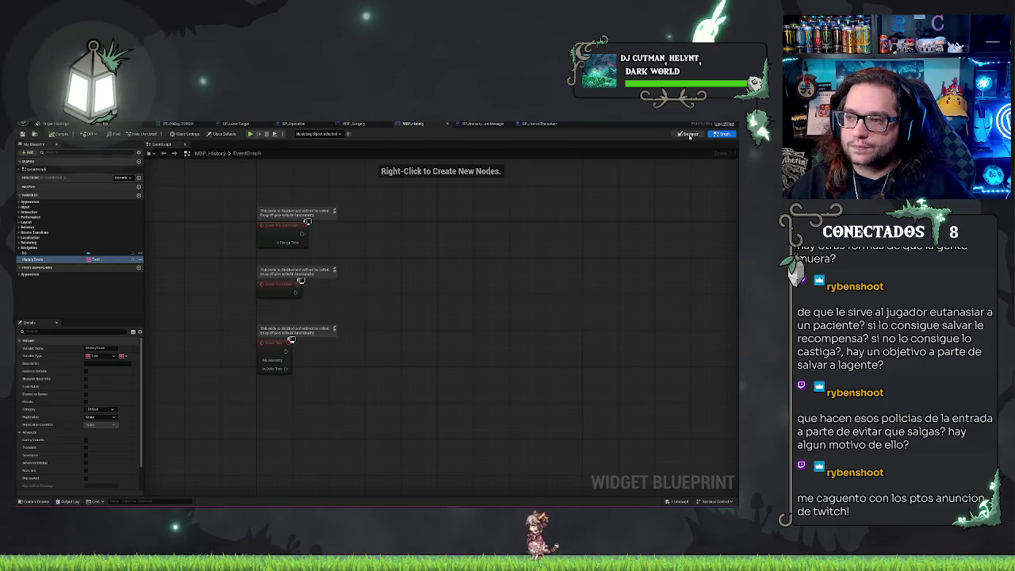
{"action": "left_click", "coordinate": [689, 135]}
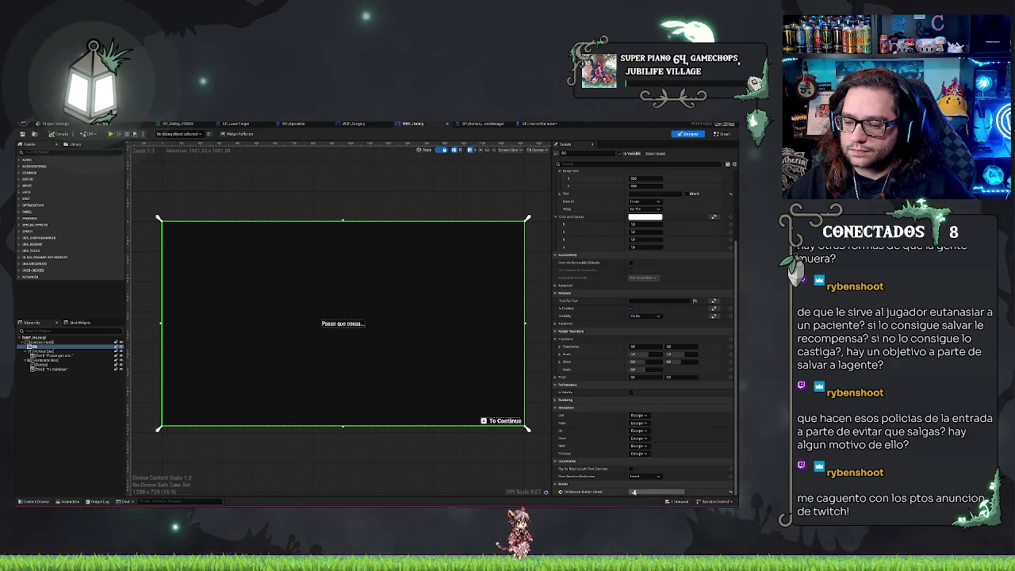
{"action": "scroll", "coordinate": [652, 249], "scroll_direction": "up", "scroll_amount": 3}
{"action": "scroll", "coordinate": [652, 249], "scroll_direction": "up", "scroll_amount": 2}
{"action": "scroll", "coordinate": [642, 235], "scroll_direction": "down", "scroll_amount": 3}
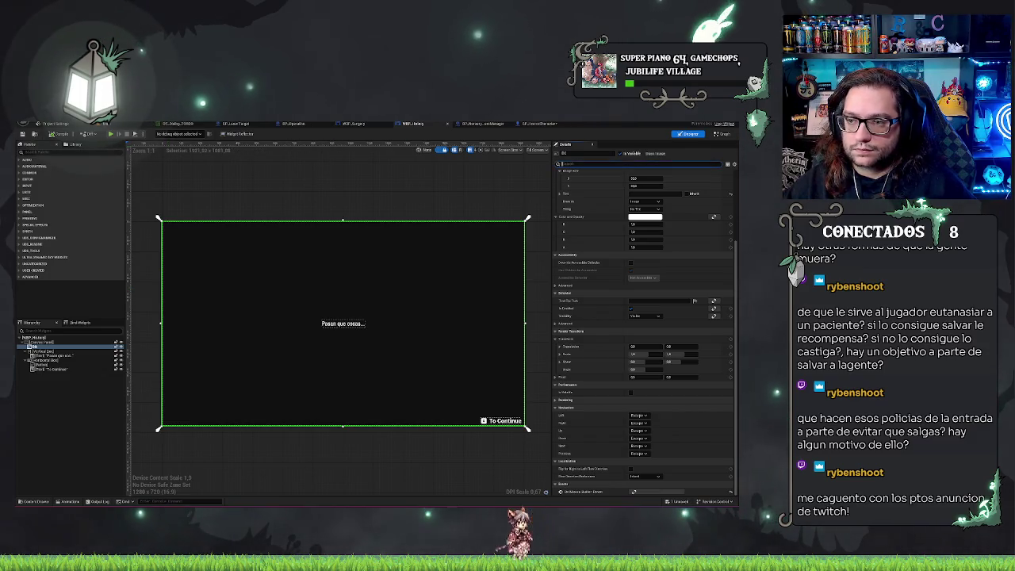
Keep the root panel Visible, then bring up the To Continue button's icon image choices.
{"action": "left_click", "coordinate": [642, 163]}
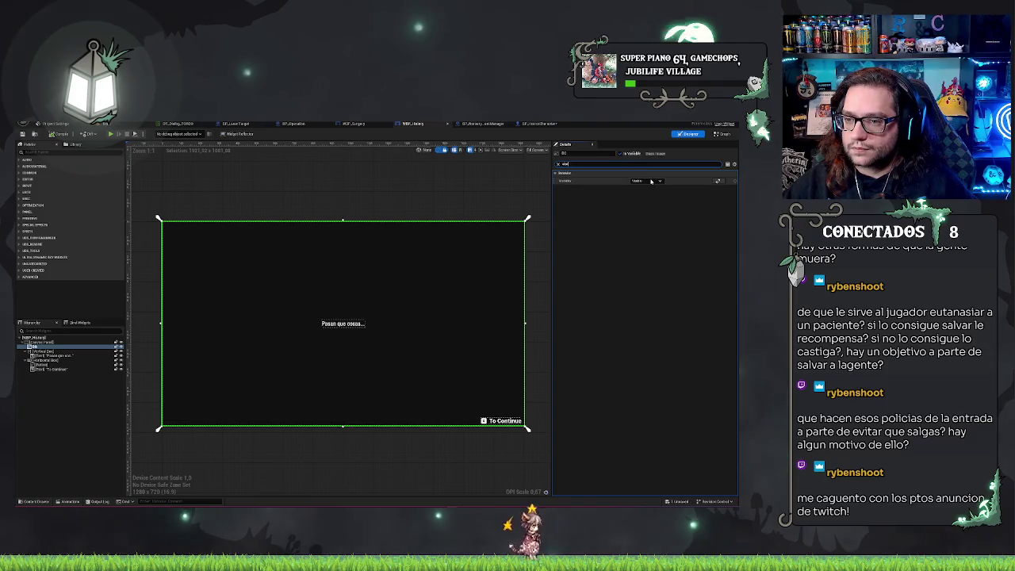
{"action": "left_click", "coordinate": [646, 181]}
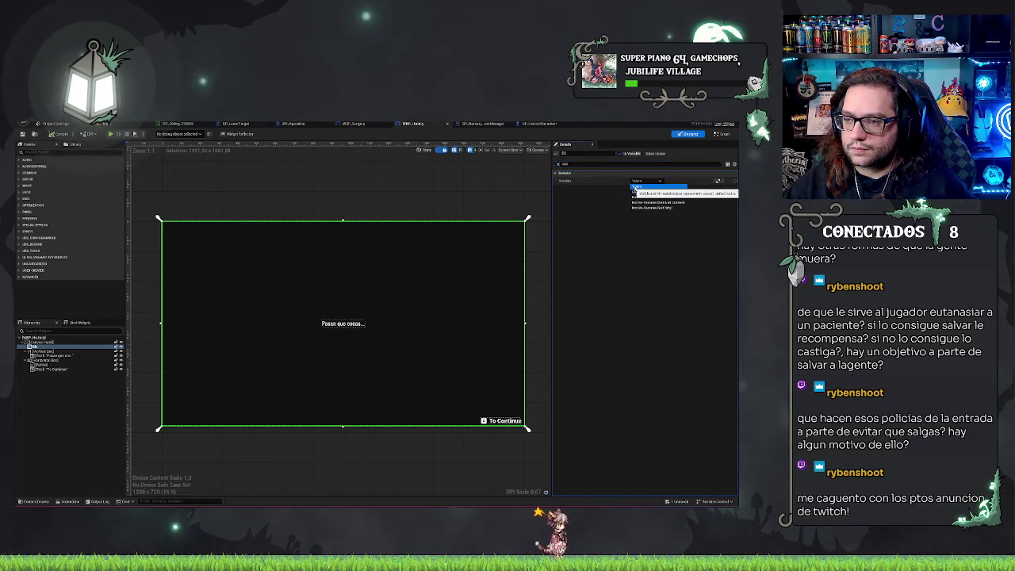
{"action": "left_click", "coordinate": [636, 187]}
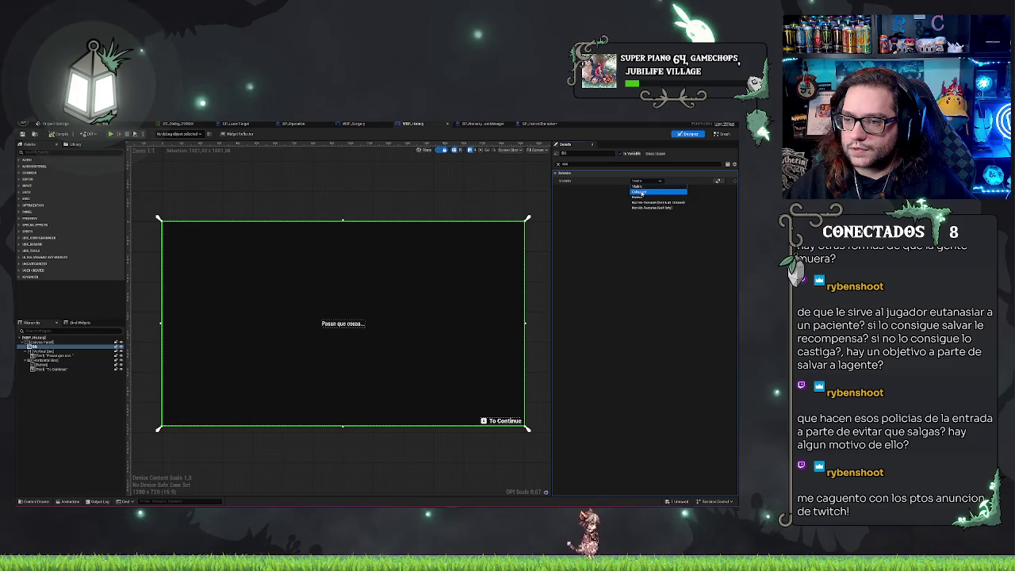
{"action": "left_click", "coordinate": [557, 164]}
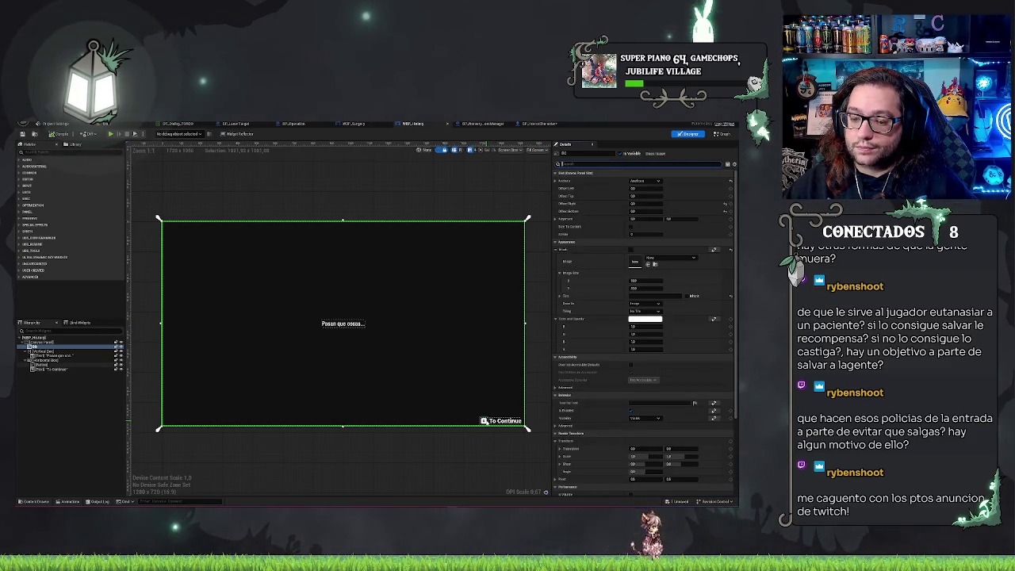
{"action": "left_click", "coordinate": [486, 420]}
{"action": "left_click", "coordinate": [665, 228]}
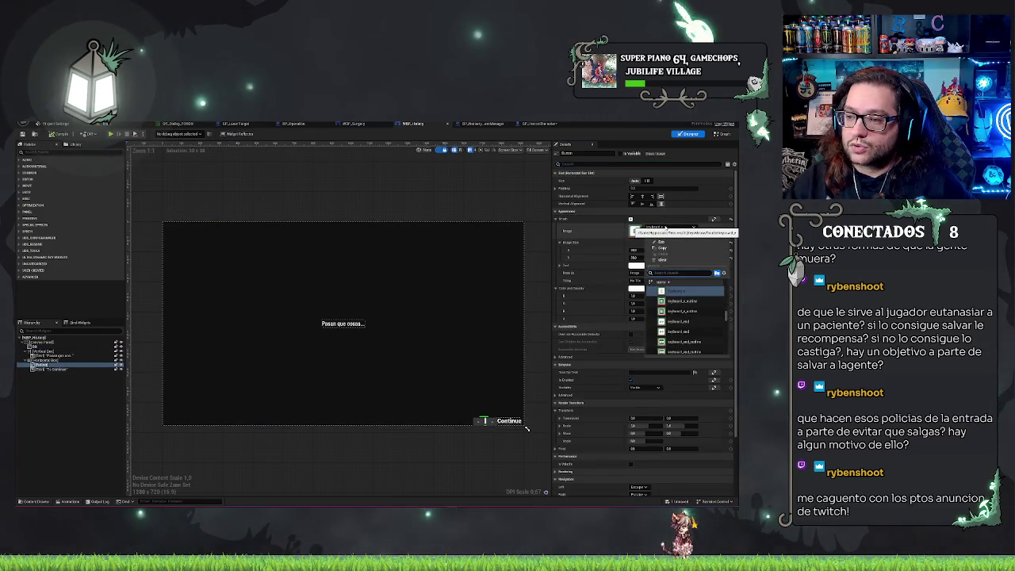
Leave the icon unchanged and select the mouse_left texture in the Content Browser.
{"action": "type", "text": "mouse"}
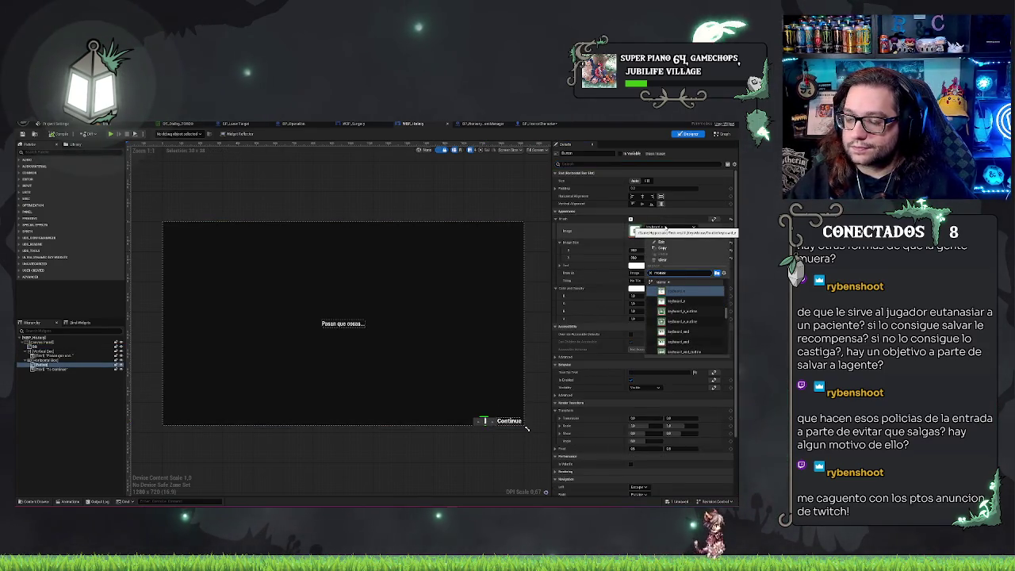
{"action": "scroll", "coordinate": [708, 331], "scroll_direction": "down", "scroll_amount": 2}
{"action": "scroll", "coordinate": [708, 330], "scroll_direction": "down", "scroll_amount": 2}
{"action": "scroll", "coordinate": [694, 307], "scroll_direction": "down", "scroll_amount": 1}
{"action": "scroll", "coordinate": [695, 306], "scroll_direction": "down", "scroll_amount": 3}
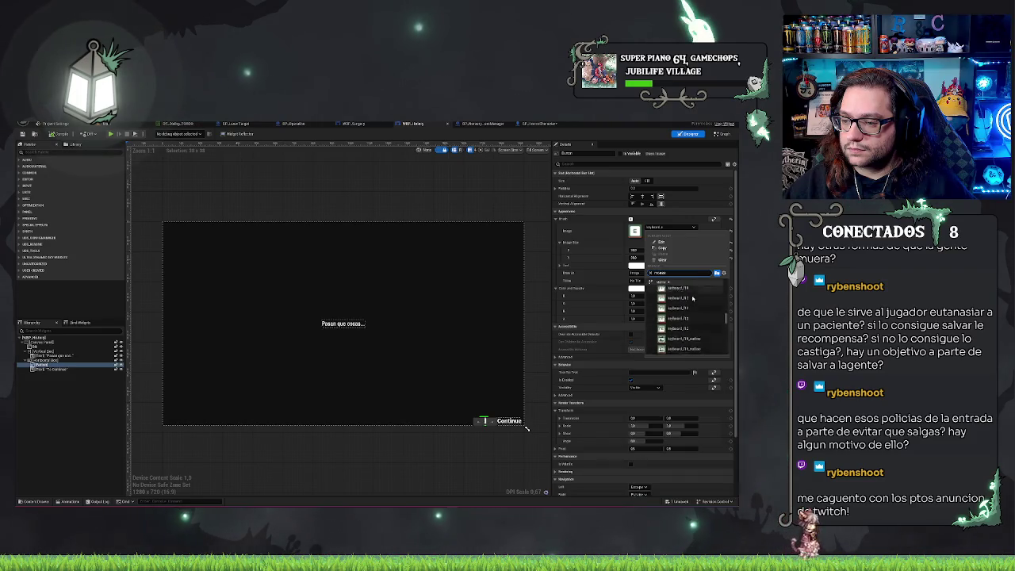
{"action": "scroll", "coordinate": [695, 301], "scroll_direction": "down", "scroll_amount": 5}
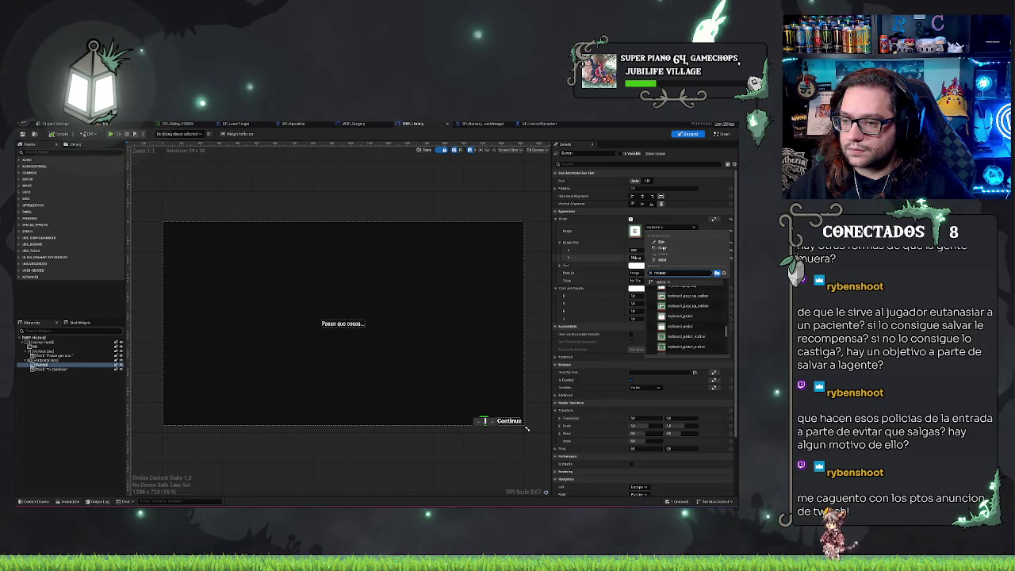
{"action": "left_click", "coordinate": [609, 230]}
{"action": "key", "text": "ctrl+b"}
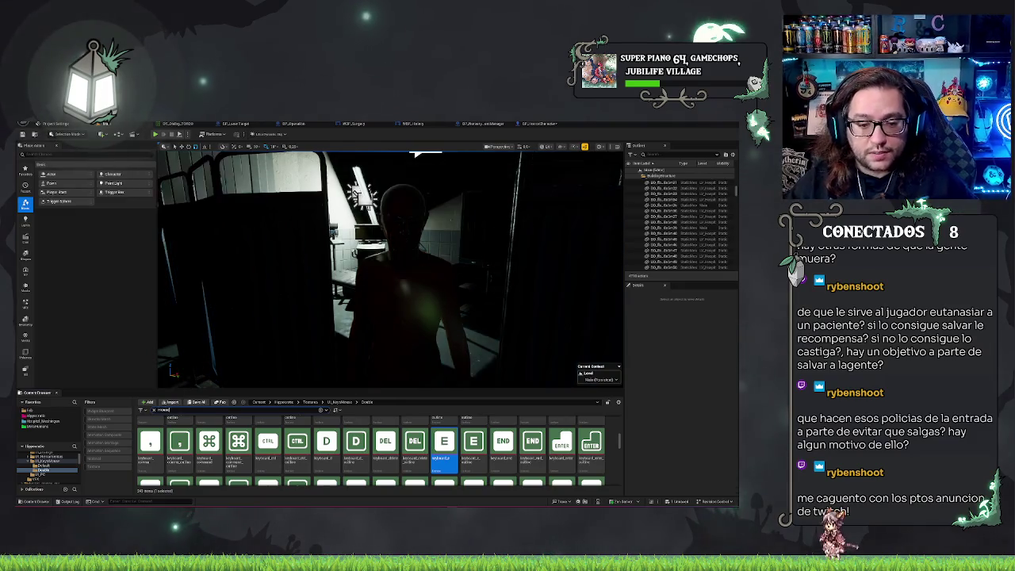
{"action": "scroll", "coordinate": [324, 445], "scroll_direction": "down", "scroll_amount": 10}
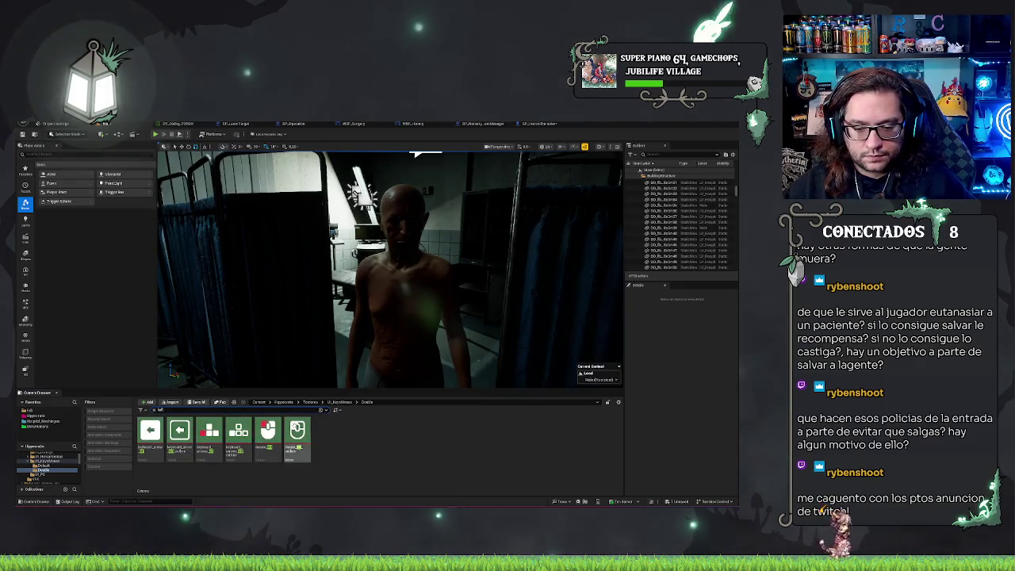
{"action": "left_click", "coordinate": [268, 435]}
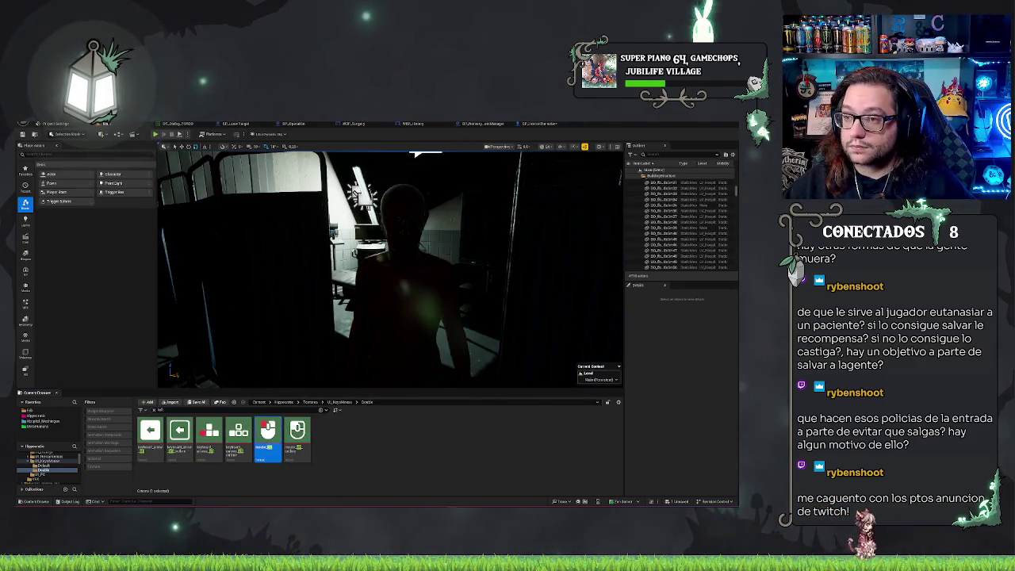
In WBP_History, set mouse_left as the prompt button's Brush Image at a smaller Image Size.
{"action": "left_click", "coordinate": [543, 124]}
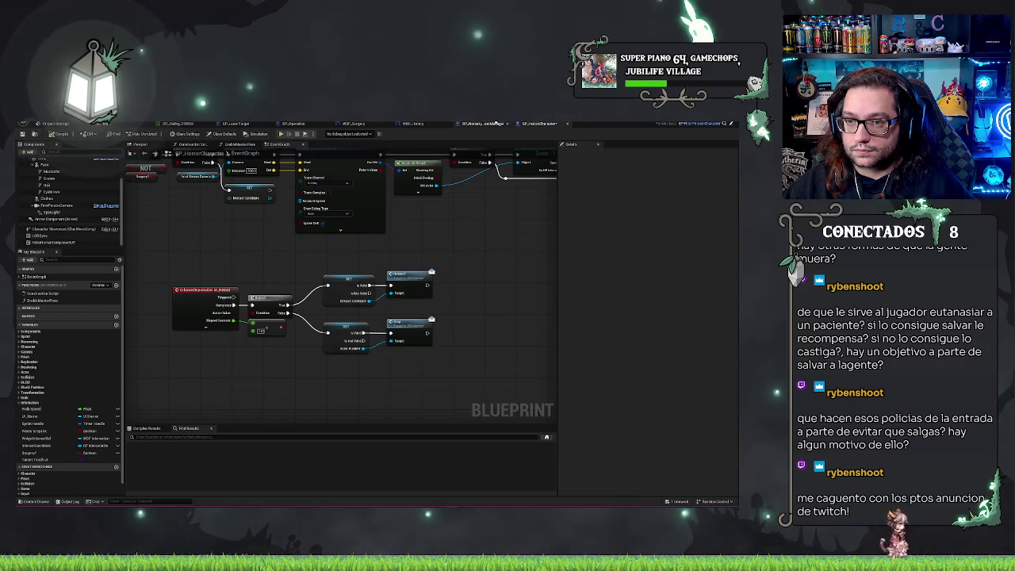
{"action": "left_click", "coordinate": [483, 124]}
{"action": "left_click", "coordinate": [421, 124]}
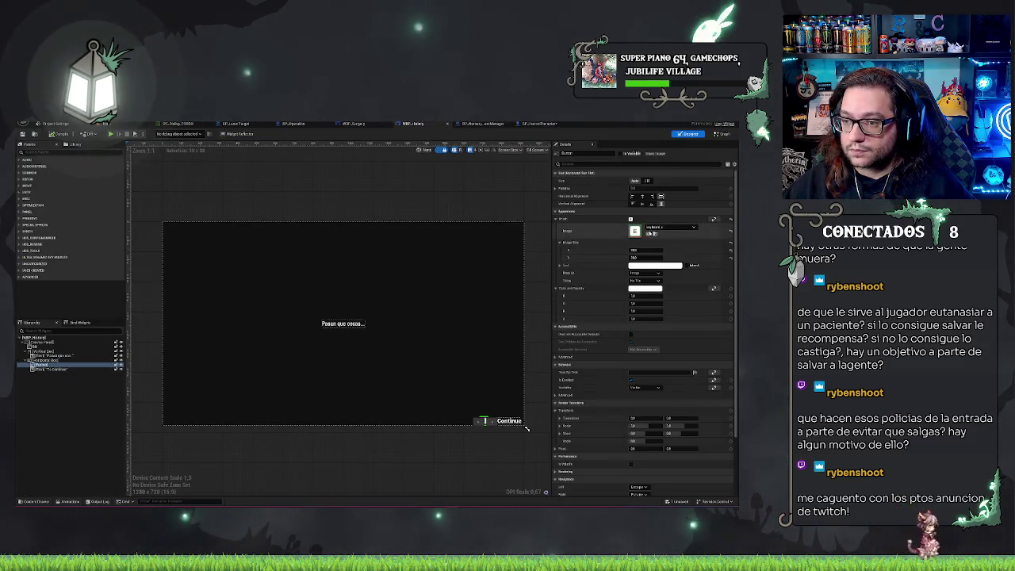
{"action": "left_click", "coordinate": [642, 234]}
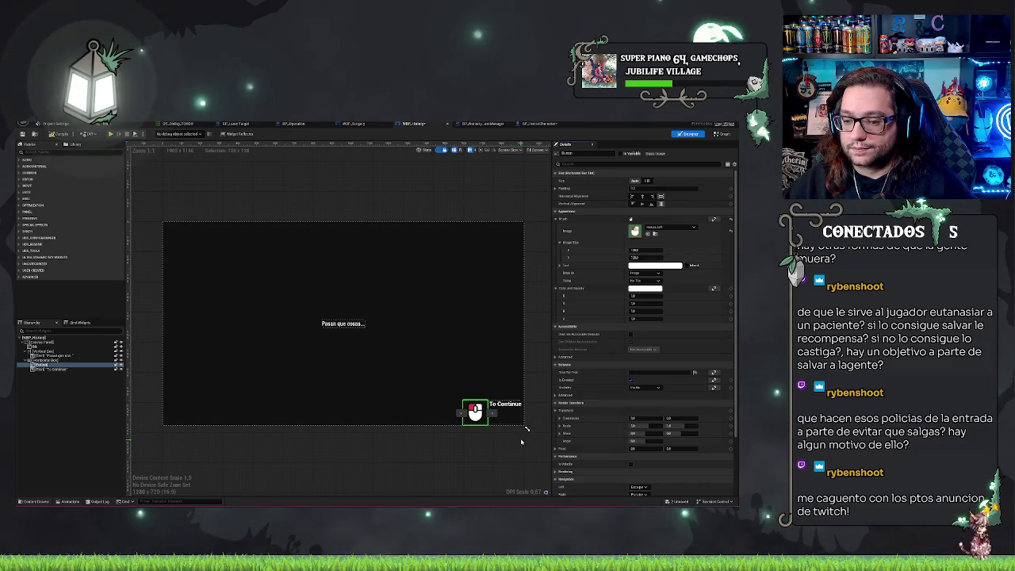
{"action": "key", "text": "ctrl+z"}
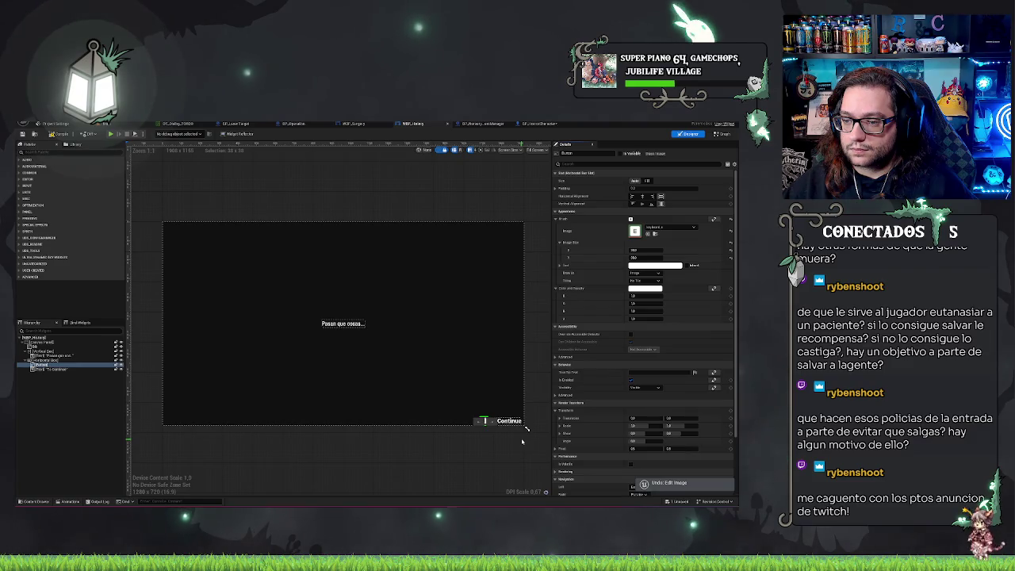
{"action": "key", "text": "ctrl+y"}
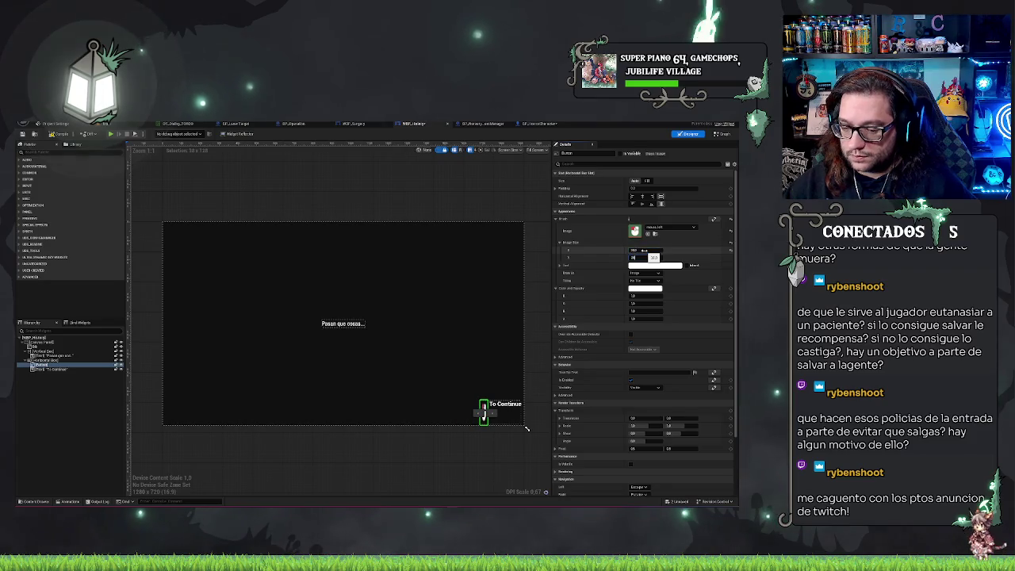
{"action": "key", "text": "Return"}
{"action": "left_click", "coordinate": [457, 464]}
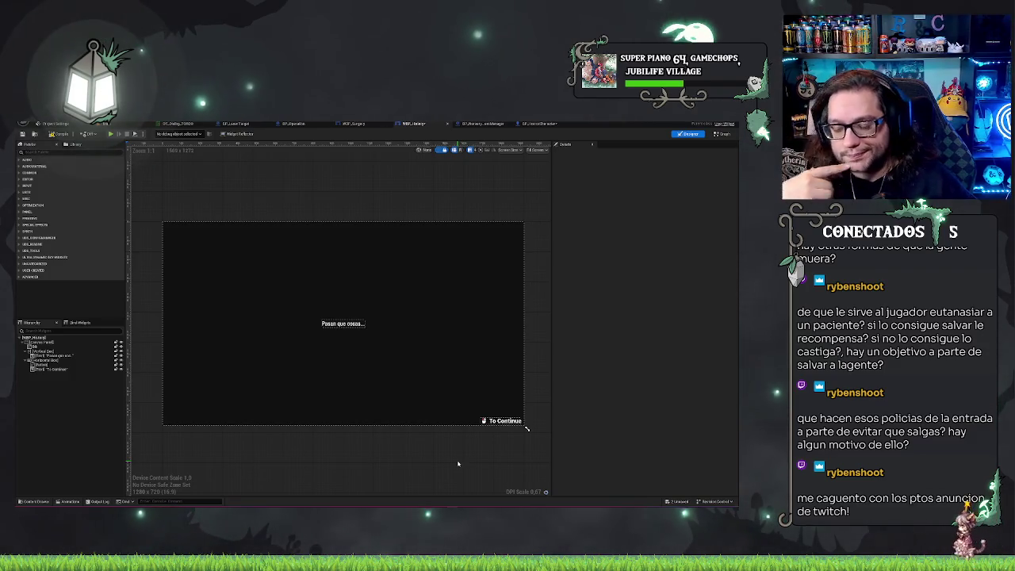
{"action": "left_click", "coordinate": [451, 347]}
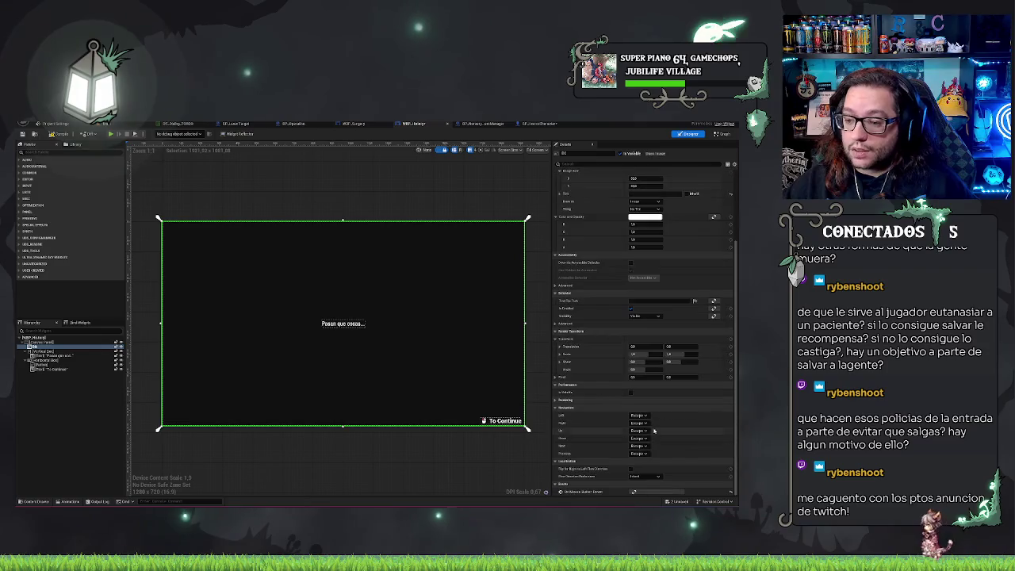
Create an On Mouse Button Down binding for the background, generating On_BG_MouseButtonDown.
{"action": "left_click", "coordinate": [647, 476]}
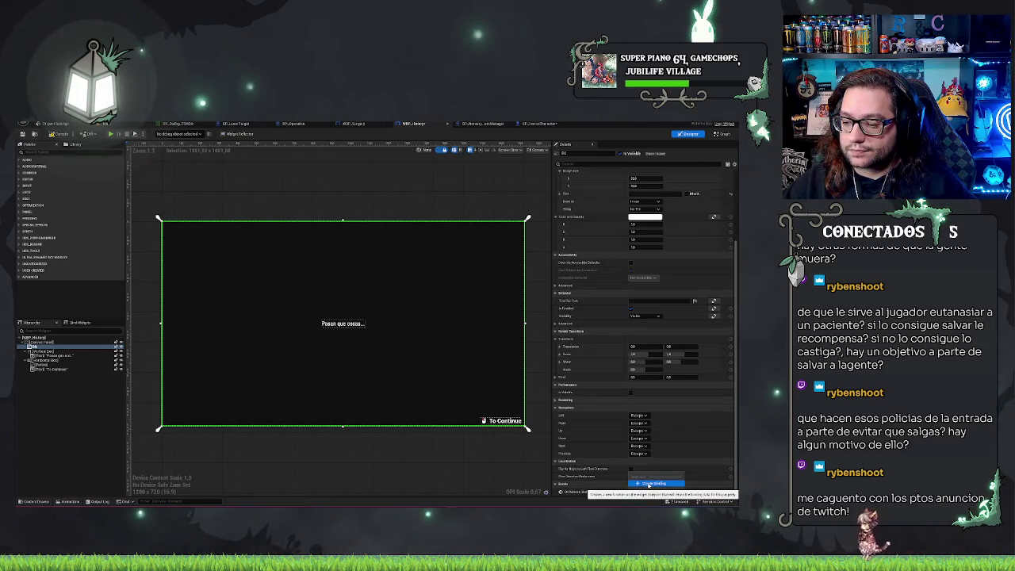
{"action": "left_click", "coordinate": [649, 483]}
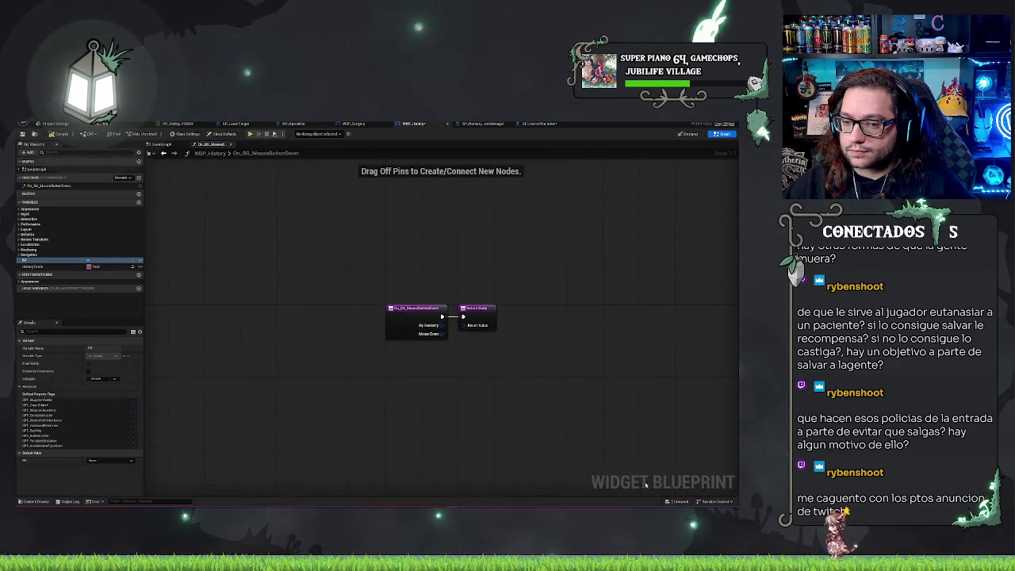
{"action": "left_click", "coordinate": [476, 310]}
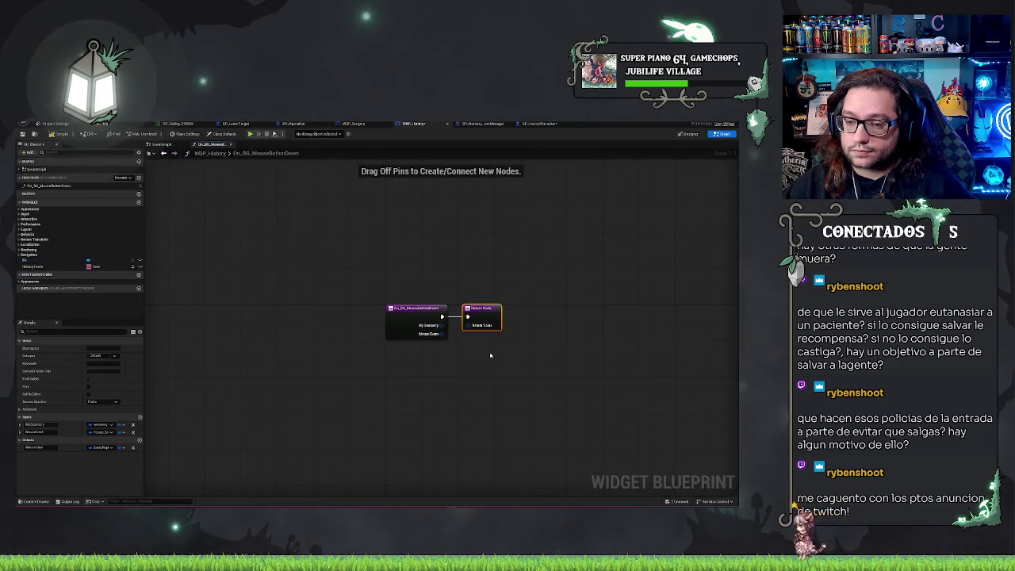
{"action": "left_click_drag", "start_coordinate": [479, 311], "coordinate": [507, 311]}
Cancel a node search from the Mouse Event pin and move the return node further right.
{"action": "left_click_drag", "start_coordinate": [441, 334], "coordinate": [468, 341]}
{"action": "type", "text": "is"}
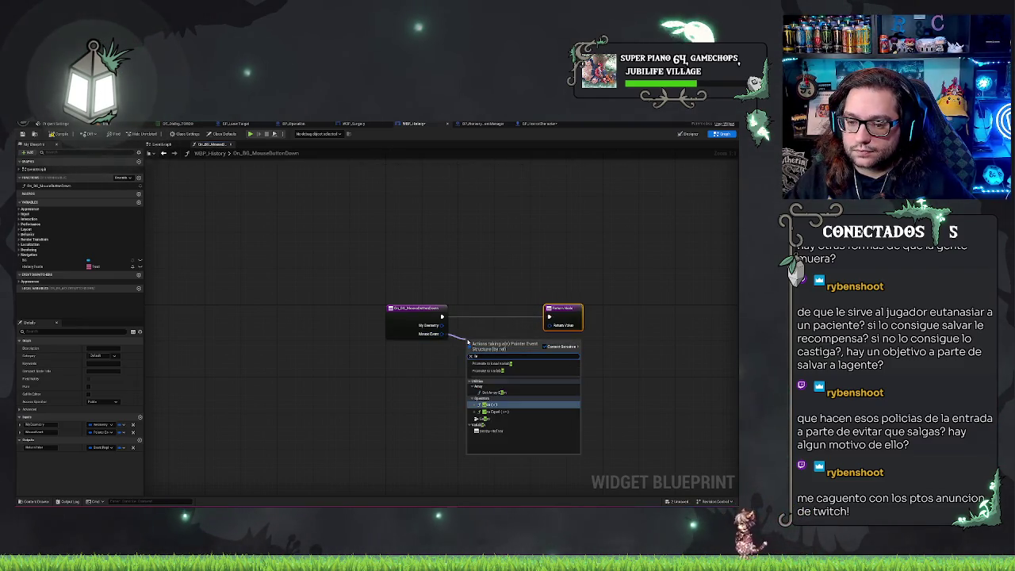
{"action": "type", "text": "f"}
{"action": "key", "text": "BackSpace"}
{"action": "type", "text": "v"}
{"action": "key", "text": "BackSpace"}
{"action": "key", "text": "BackSpace"}
{"action": "key", "text": "BackSpace"}
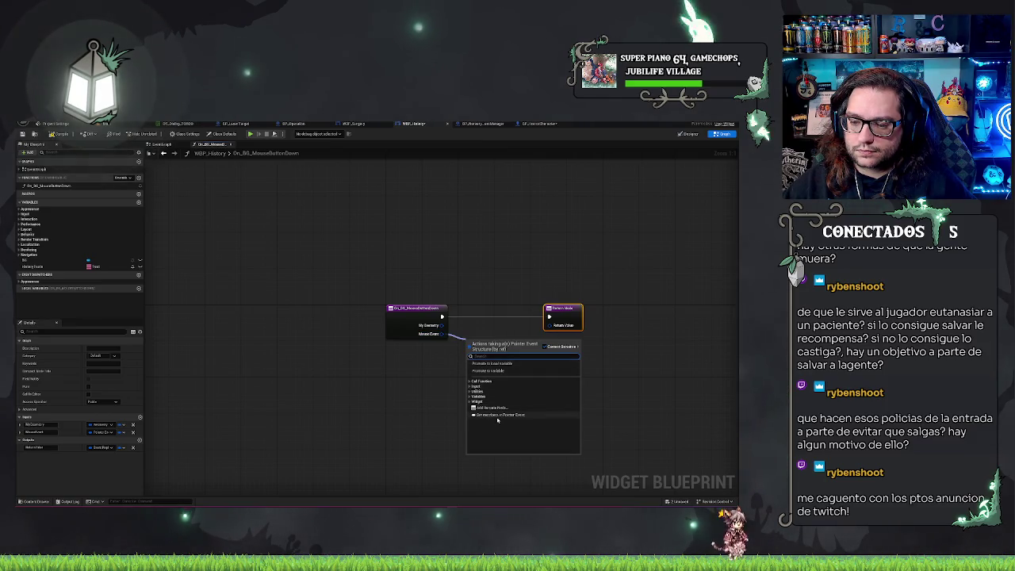
{"action": "key", "text": "Escape"}
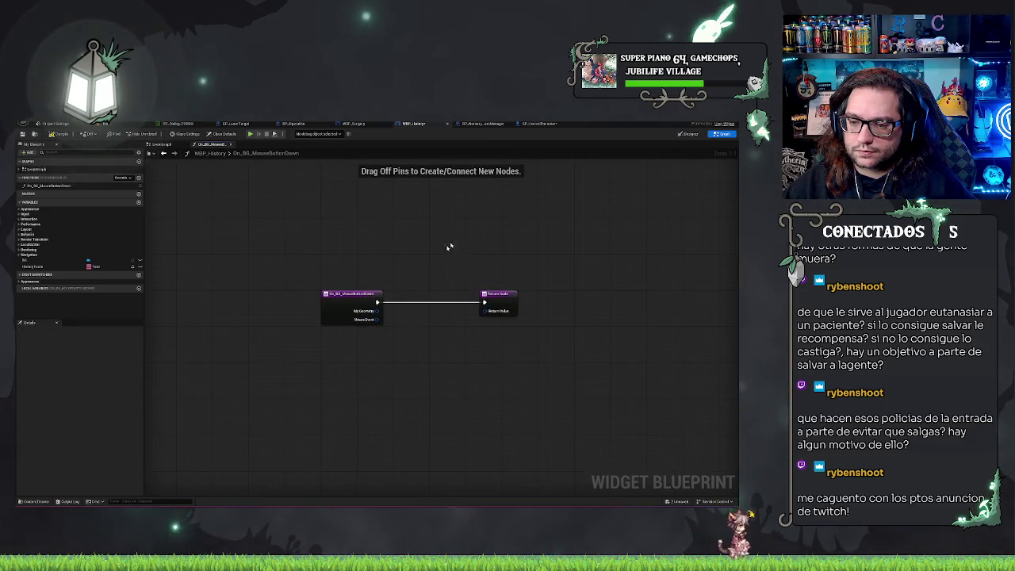
{"action": "left_click_drag", "start_coordinate": [501, 295], "coordinate": [547, 295]}
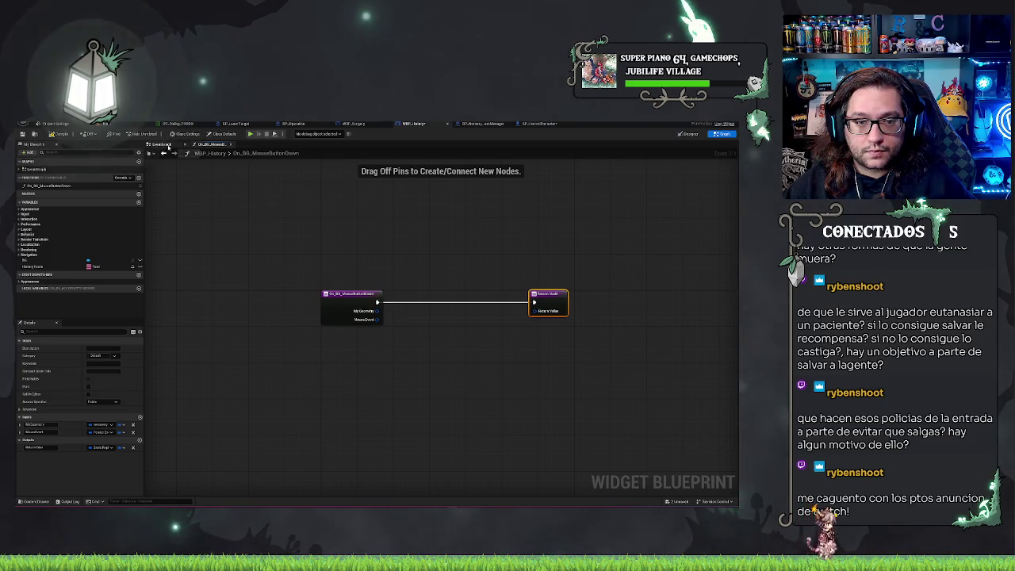
{"action": "left_click", "coordinate": [219, 154]}
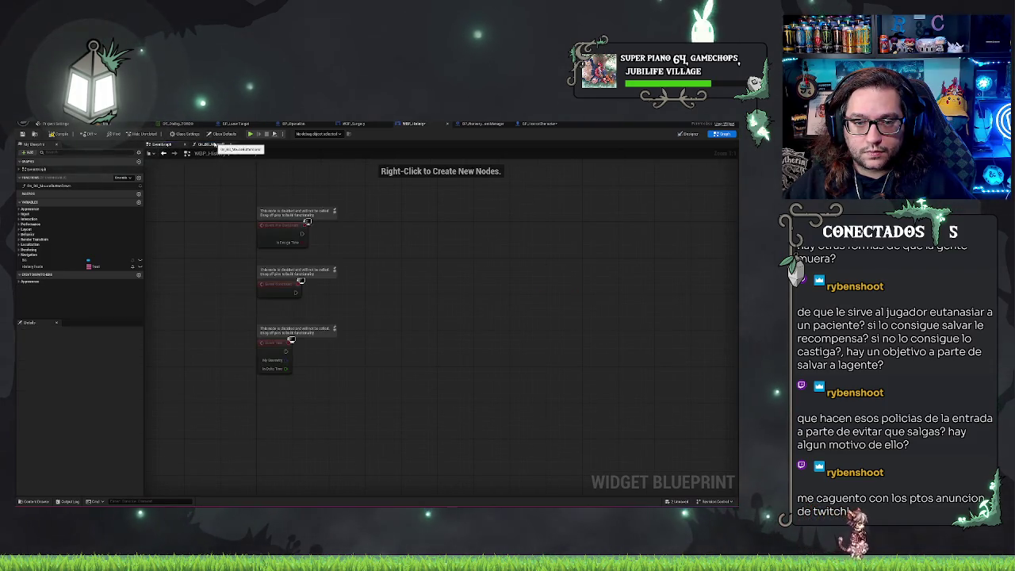
{"action": "left_click", "coordinate": [163, 153]}
Add a Pointer Event members node from MouseEvent, then delete it.
{"action": "left_click_drag", "start_coordinate": [379, 319], "coordinate": [402, 334]}
{"action": "type", "text": "is"}
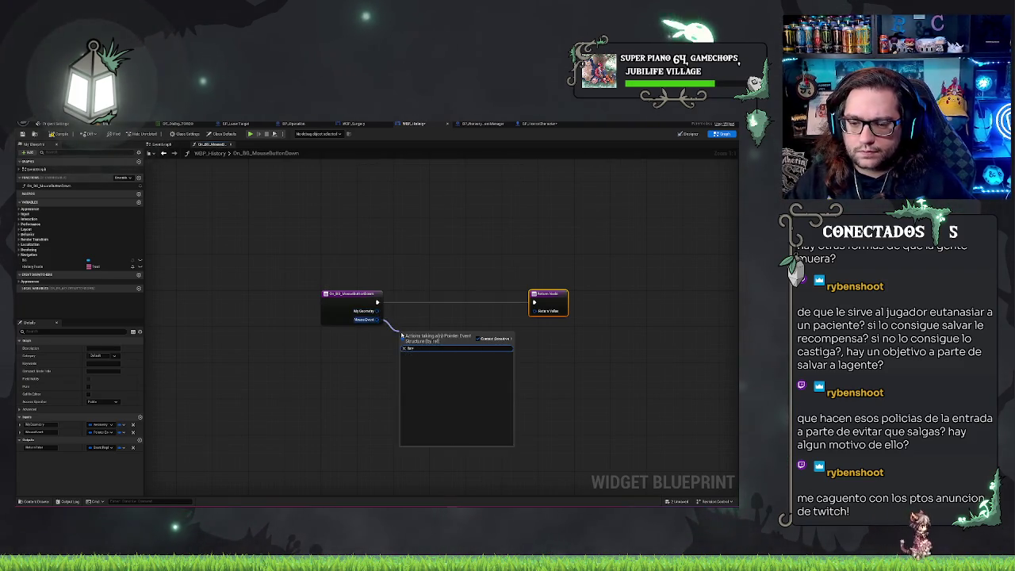
{"action": "key", "text": "BackSpace"}
{"action": "key", "text": "BackSpace"}
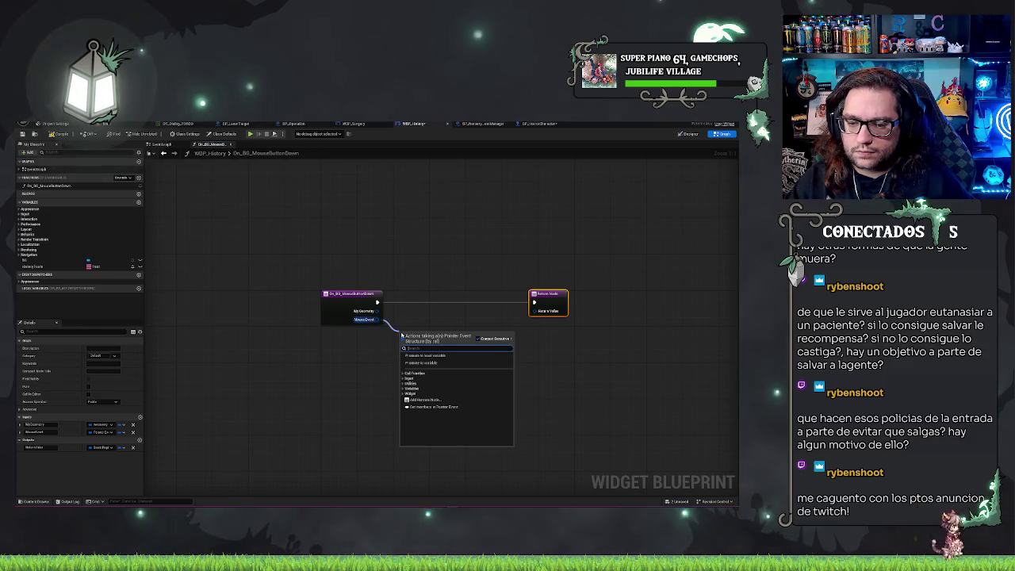
{"action": "left_click", "coordinate": [408, 379]}
{"action": "scroll", "coordinate": [490, 389], "scroll_direction": "down", "scroll_amount": 3}
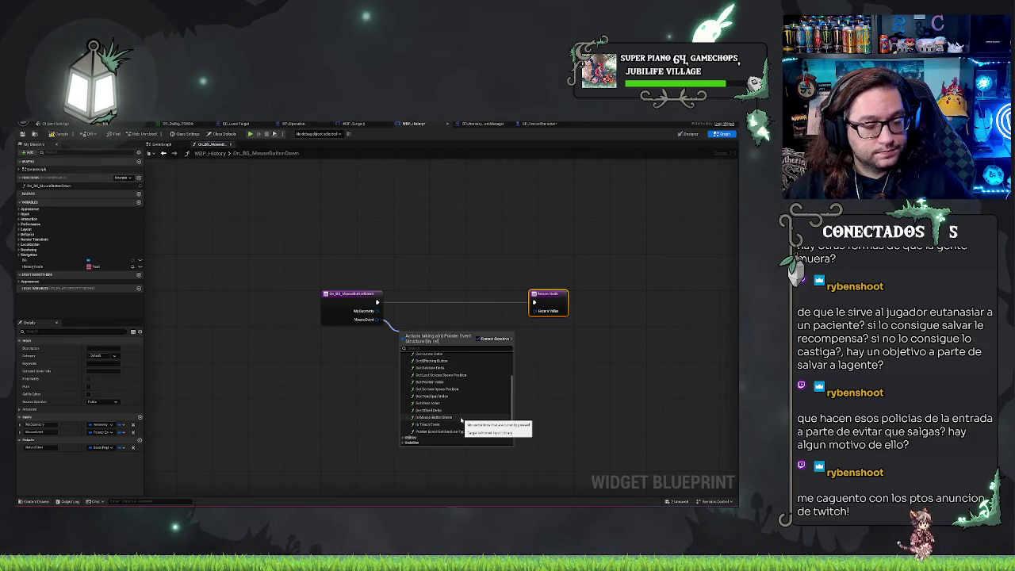
{"action": "left_click", "coordinate": [404, 438]}
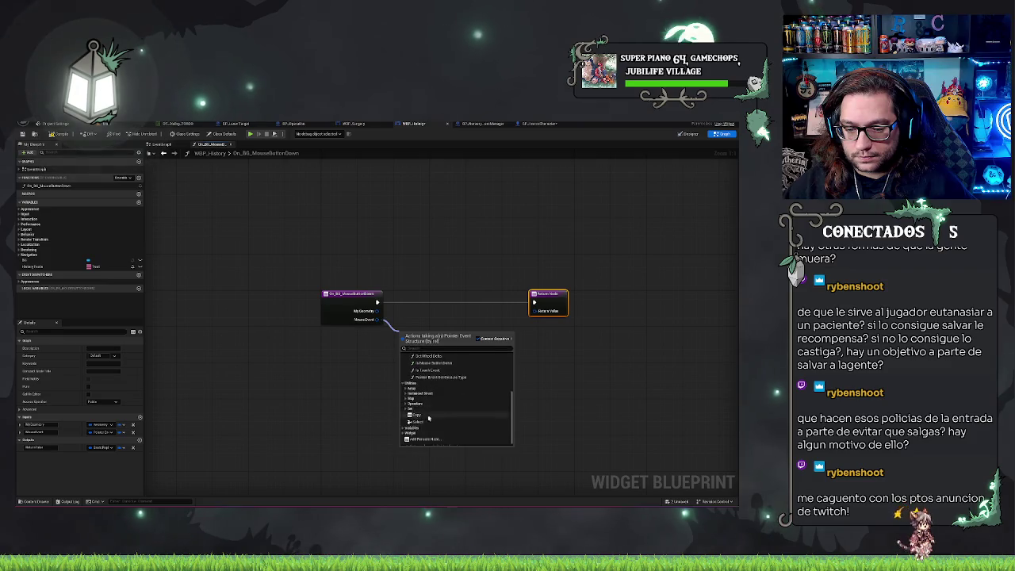
{"action": "scroll", "coordinate": [426, 423], "scroll_direction": "down", "scroll_amount": 1}
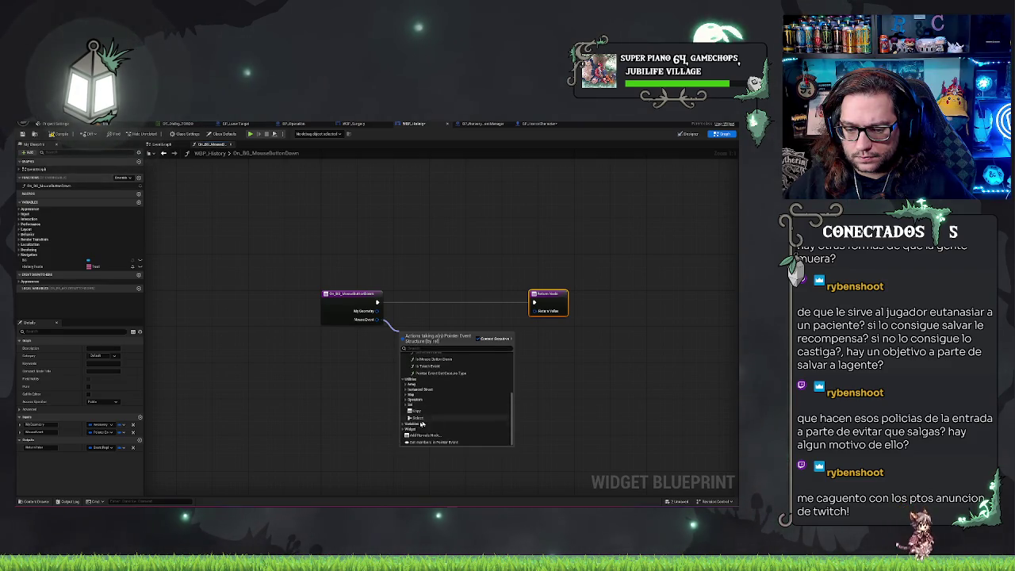
{"action": "scroll", "coordinate": [424, 411], "scroll_direction": "down", "scroll_amount": 1}
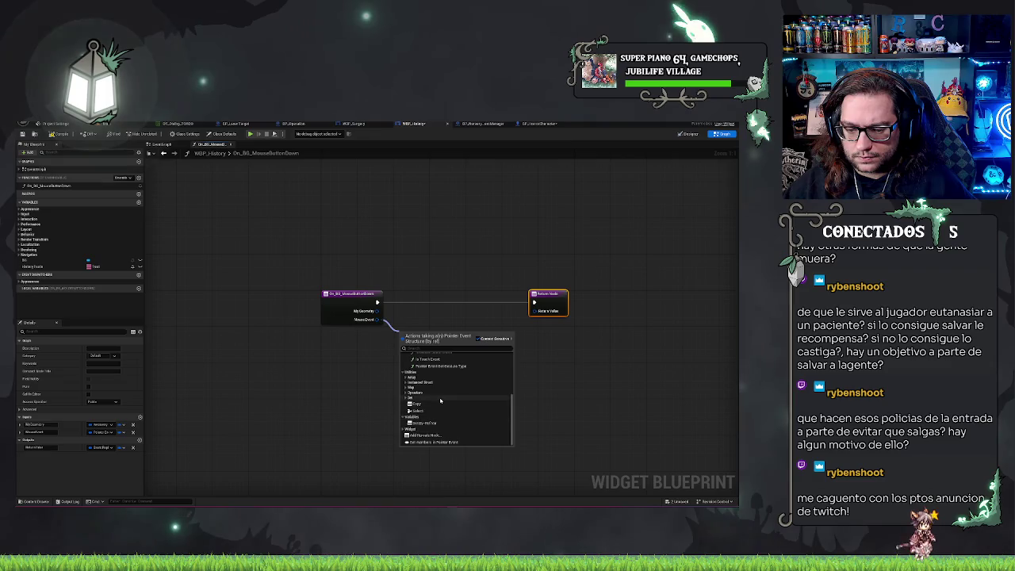
{"action": "left_click", "coordinate": [446, 442]}
{"action": "key", "text": "Delete"}
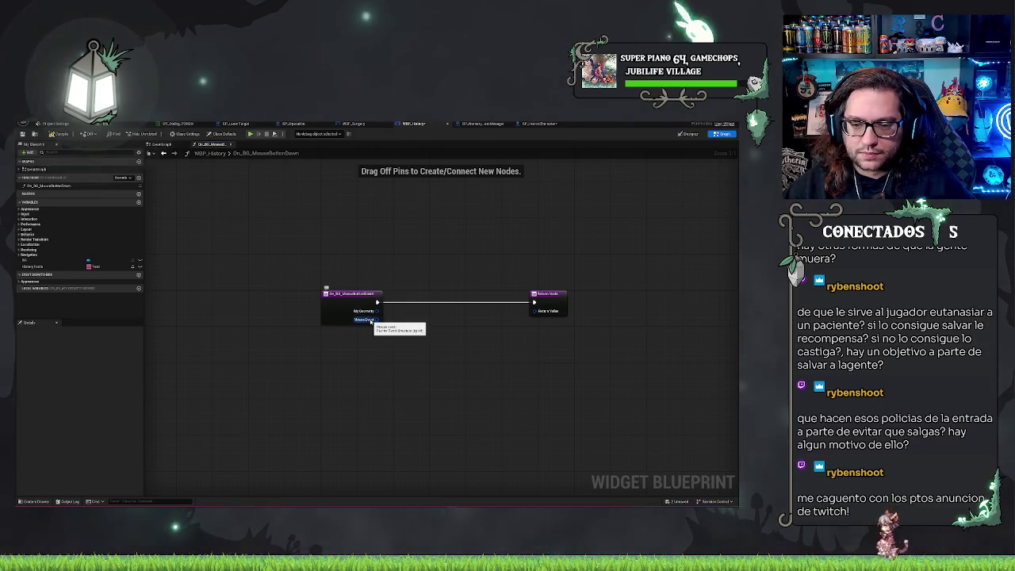
Add an On BB Mouse Button Down call node from MouseEvent, then delete it.
{"action": "left_click_drag", "start_coordinate": [371, 321], "coordinate": [389, 337]}
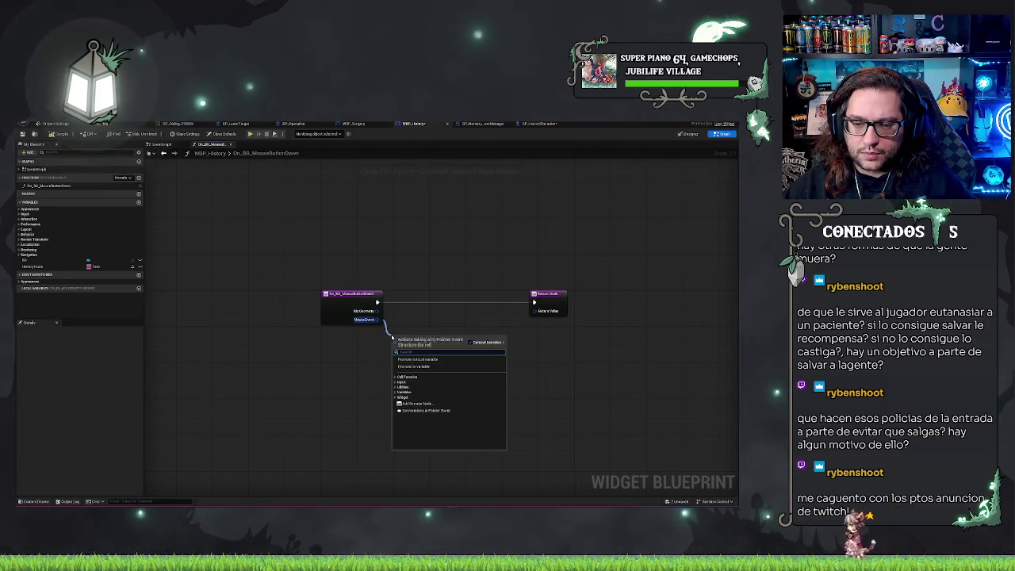
{"action": "left_click", "coordinate": [396, 383]}
{"action": "left_click", "coordinate": [398, 378]}
{"action": "left_click", "coordinate": [397, 377]}
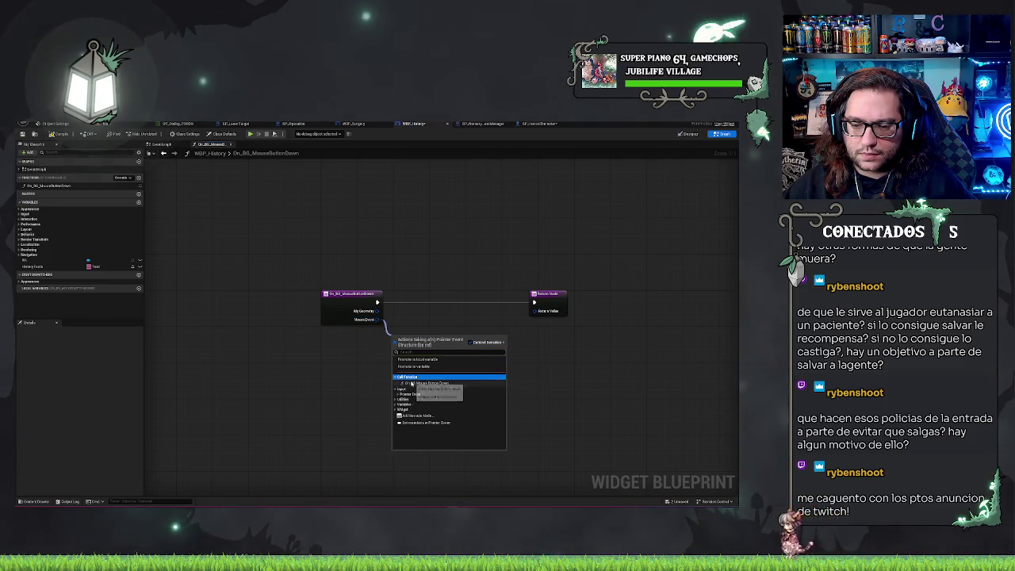
{"action": "left_click", "coordinate": [411, 383]}
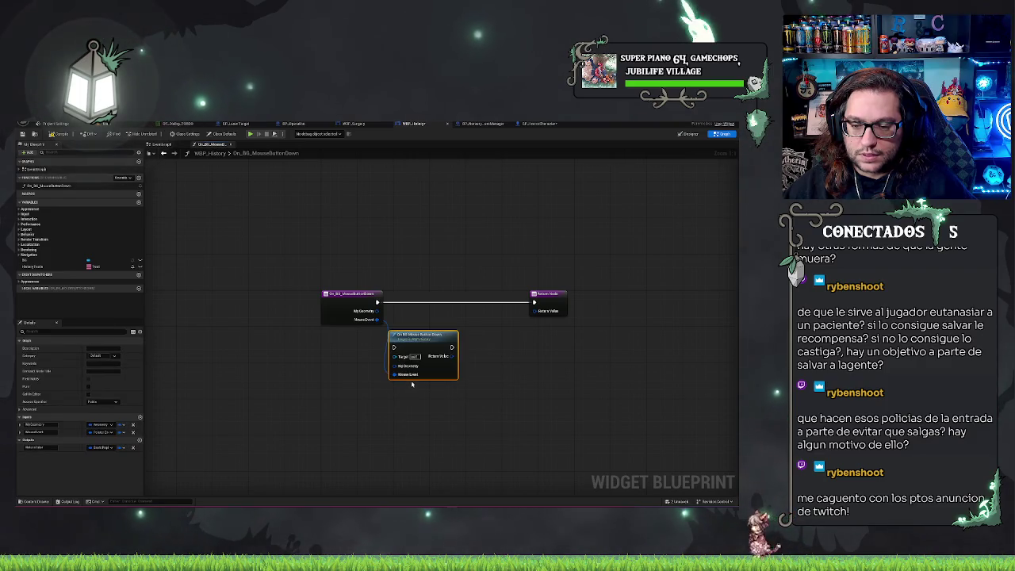
{"action": "key", "text": "Delete"}
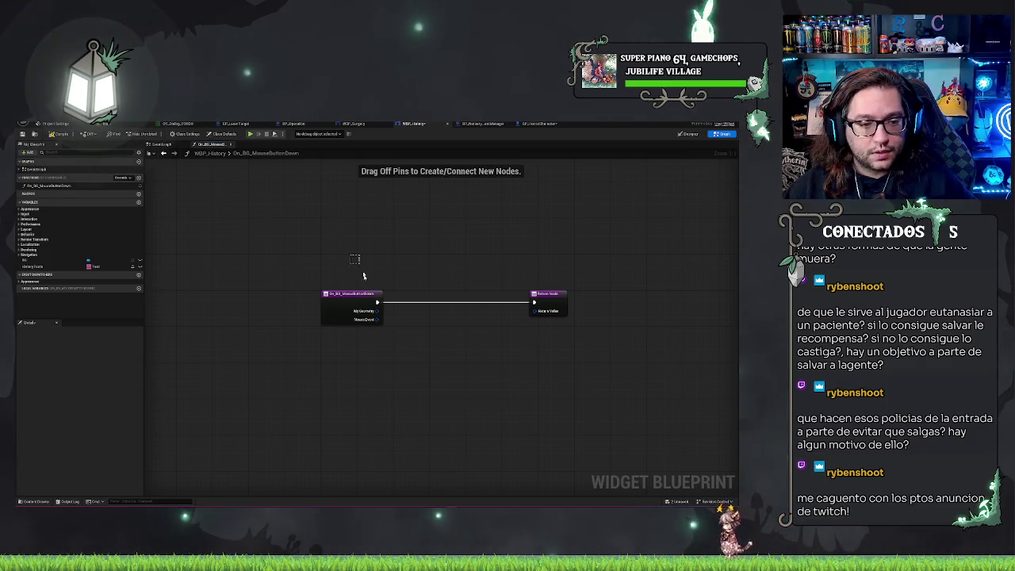
{"action": "left_click", "coordinate": [163, 145]}
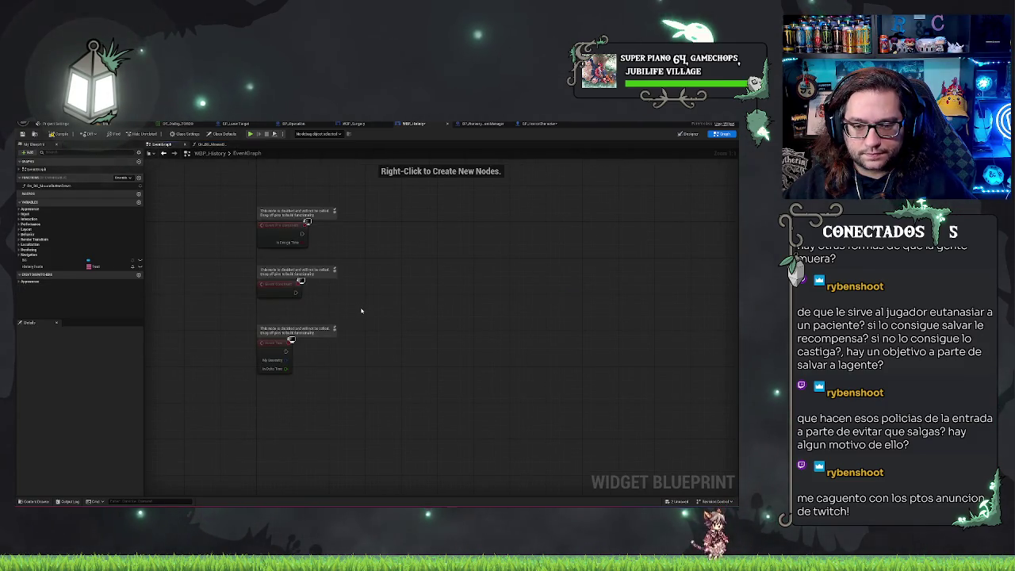
Add a Custom Event named Next to the EventGraph, then return to On_BG_MouseButtonDown.
{"action": "left_click_drag", "start_coordinate": [360, 310], "coordinate": [408, 253]}
{"action": "right_click", "coordinate": [336, 362]}
{"action": "type", "text": "custom"}
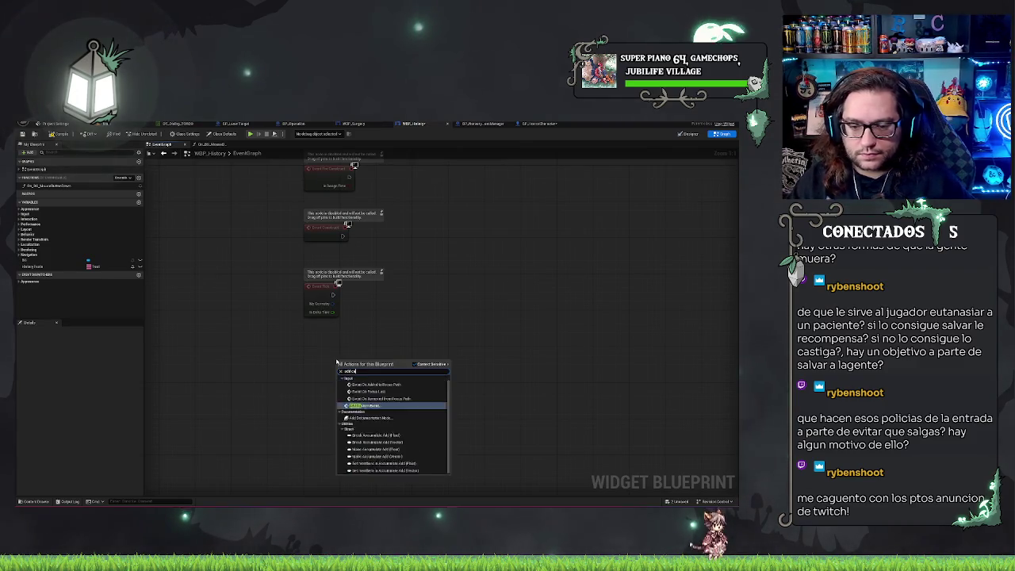
{"action": "key", "text": "Return"}
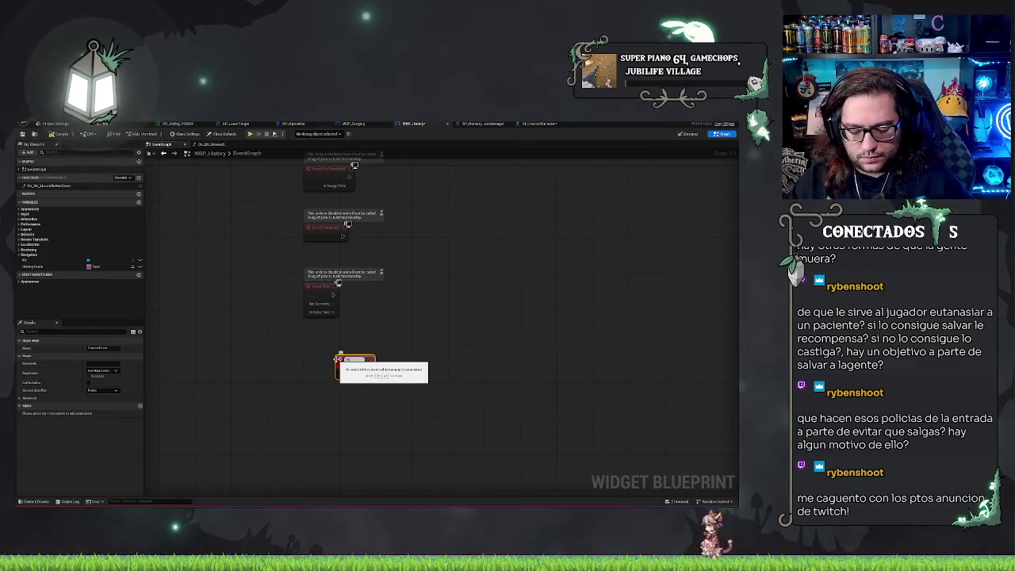
{"action": "left_click", "coordinate": [321, 154]}
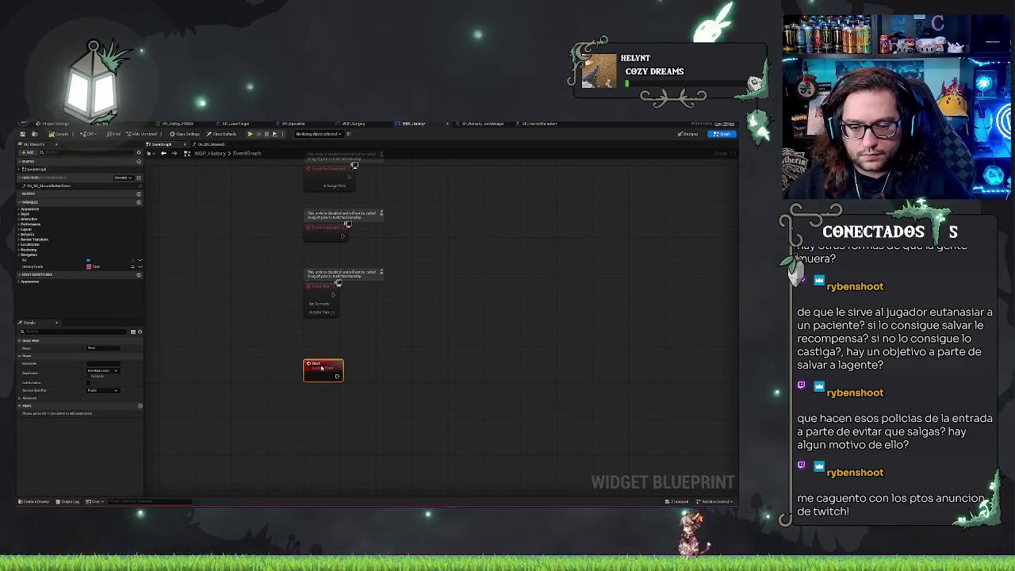
{"action": "left_click", "coordinate": [212, 146]}
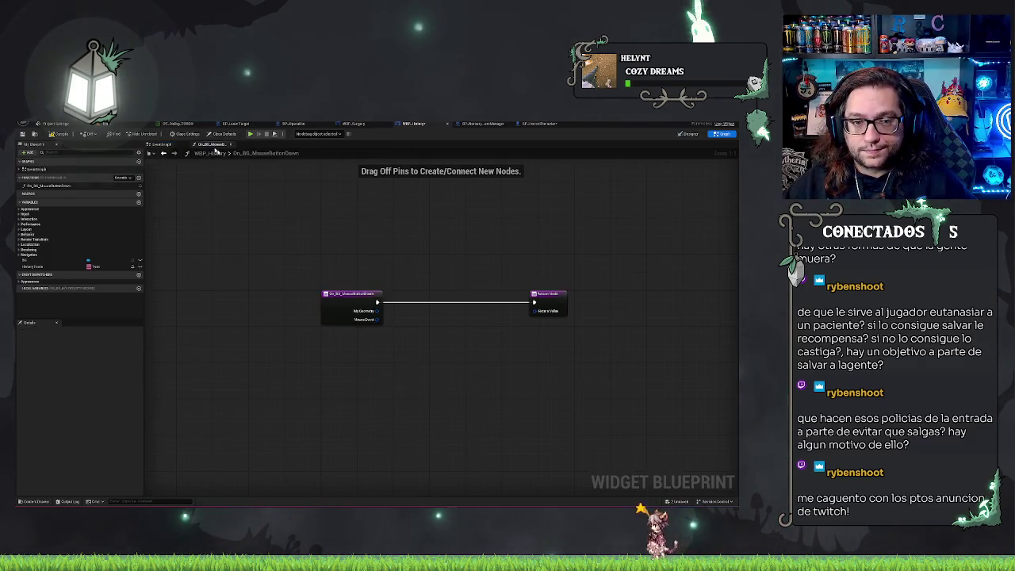
Add a Make Event Reply node wired from the Return Value.
{"action": "left_click_drag", "start_coordinate": [427, 280], "coordinate": [339, 269]}
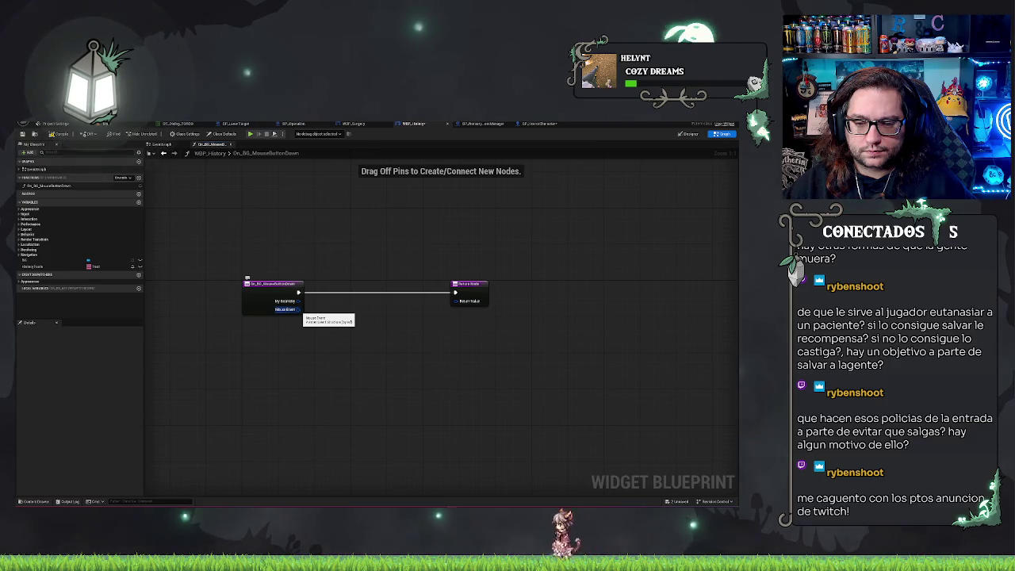
{"action": "left_click_drag", "start_coordinate": [464, 302], "coordinate": [444, 325]}
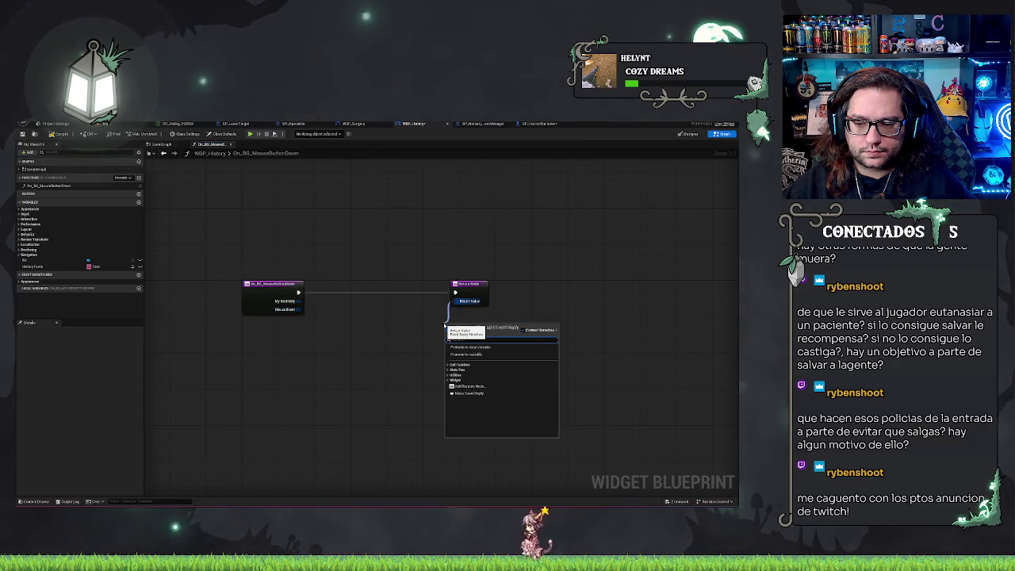
{"action": "type", "text": "ret"}
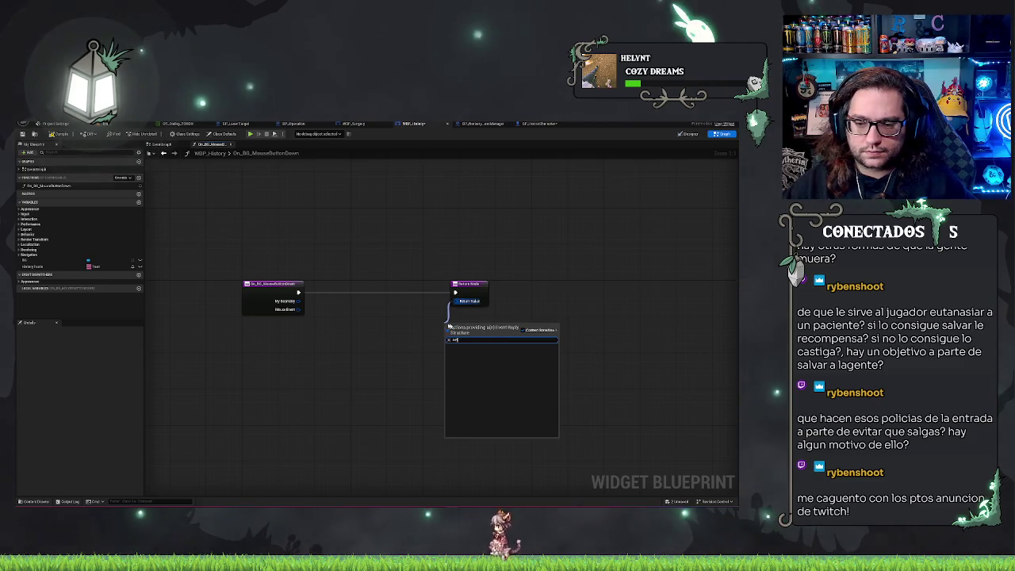
{"action": "mouse_move", "coordinate": [454, 302]}
{"action": "left_mouse_down"}
{"action": "mouse_move", "coordinate": [424, 326]}
{"action": "mouse_move", "coordinate": [423, 308]}
{"action": "mouse_move", "coordinate": [474, 316]}
{"action": "left_mouse_up"}
{"action": "left_click", "coordinate": [453, 387]}
{"action": "left_click", "coordinate": [473, 286]}
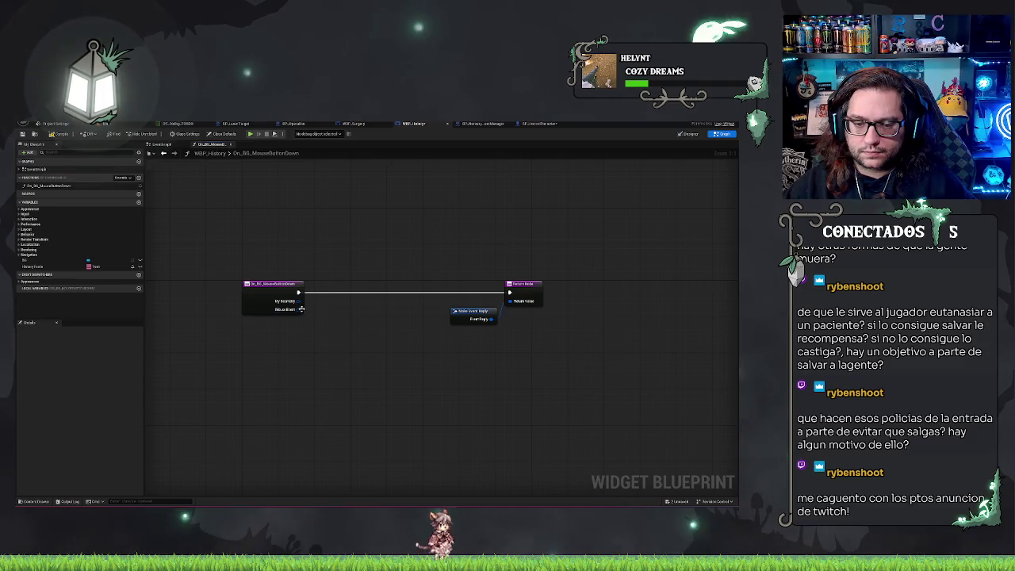
Add a Get Input Event from Pointer Event node off Mouse Event, then delete it.
{"action": "left_click_drag", "start_coordinate": [299, 308], "coordinate": [320, 316]}
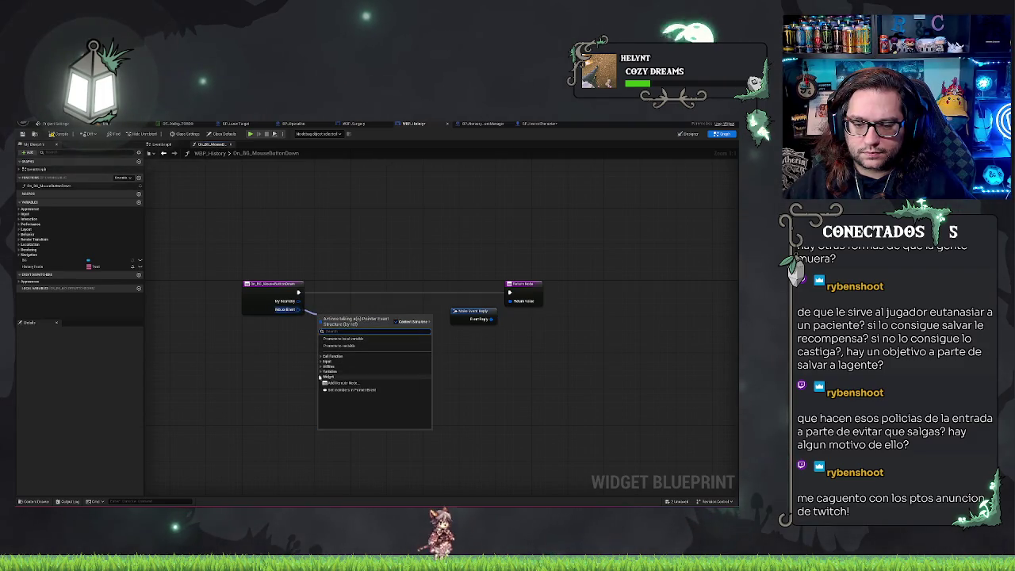
{"action": "left_click", "coordinate": [322, 371]}
{"action": "left_click", "coordinate": [322, 384]}
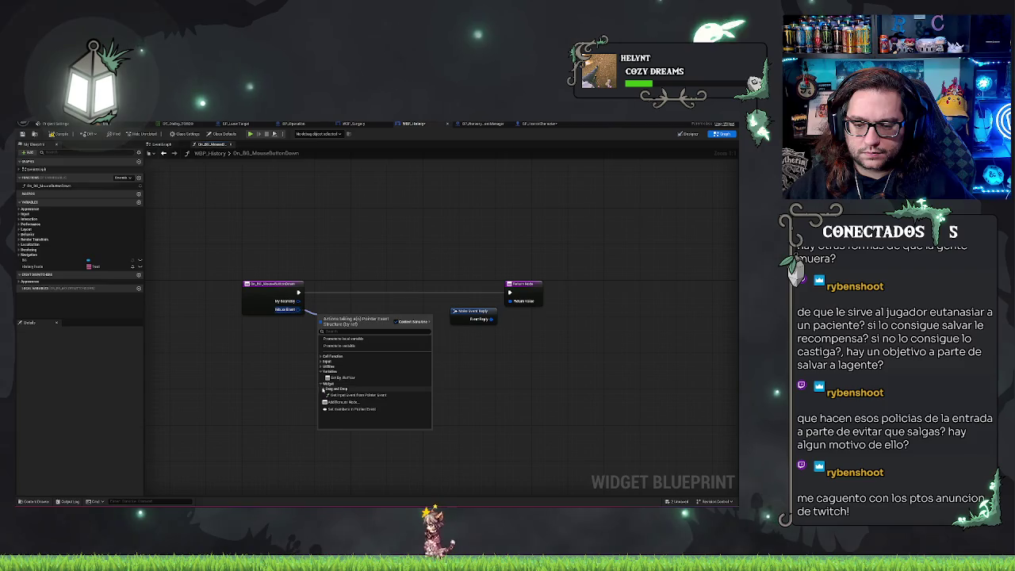
{"action": "left_click", "coordinate": [321, 389]}
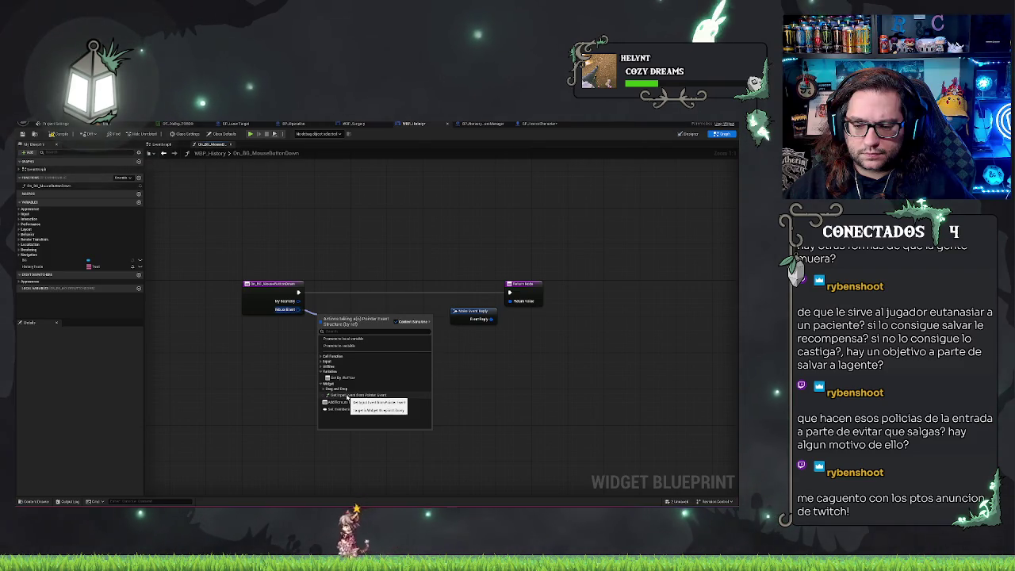
{"action": "left_click", "coordinate": [347, 396]}
{"action": "key", "text": "Delete"}
Add an Is Mouse Button Down node from the Mouse Event's pointer event getters.
{"action": "left_click_drag", "start_coordinate": [299, 309], "coordinate": [305, 334]}
{"action": "left_click", "coordinate": [311, 382]}
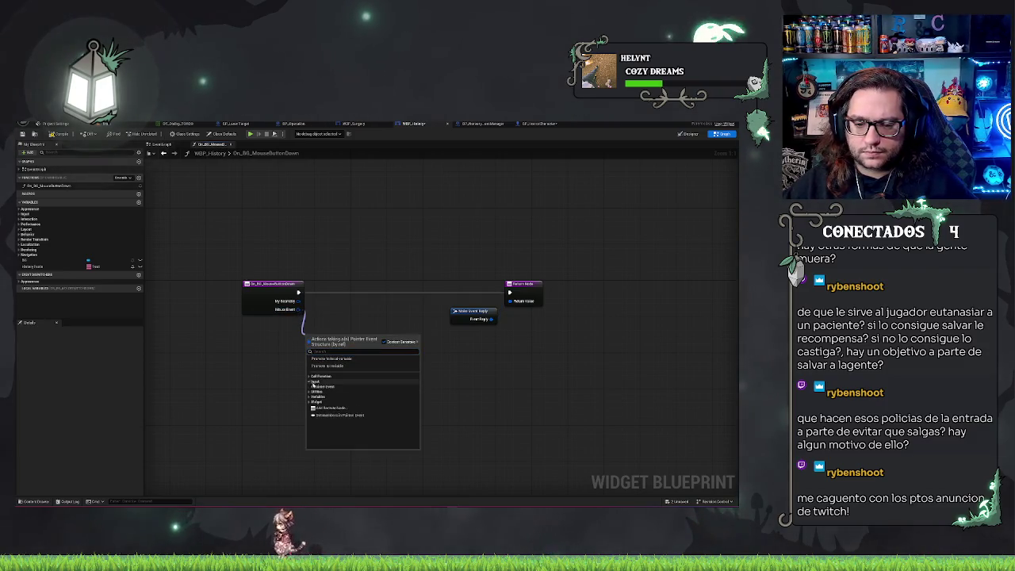
{"action": "left_click", "coordinate": [314, 387]}
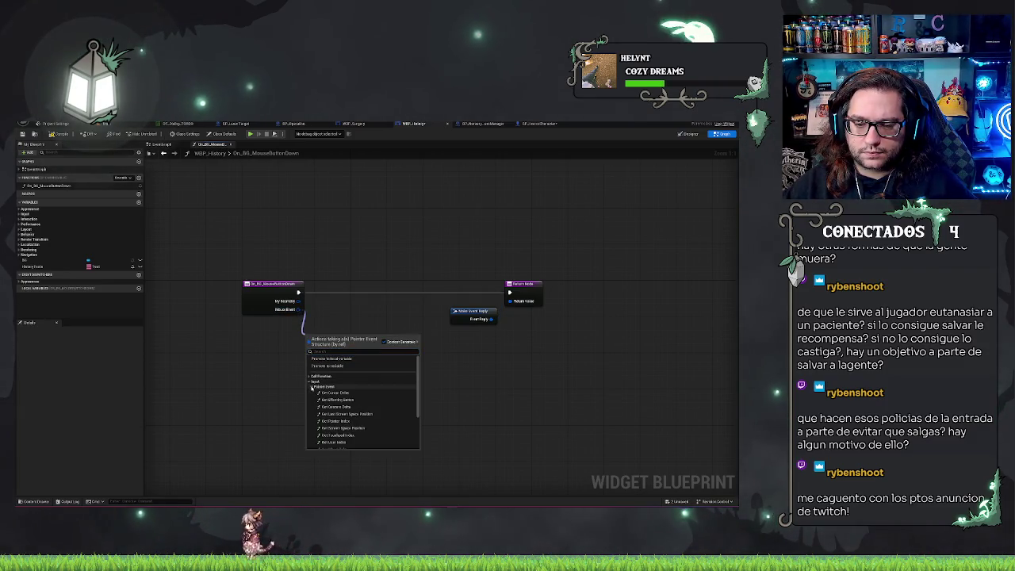
{"action": "left_click", "coordinate": [313, 387]}
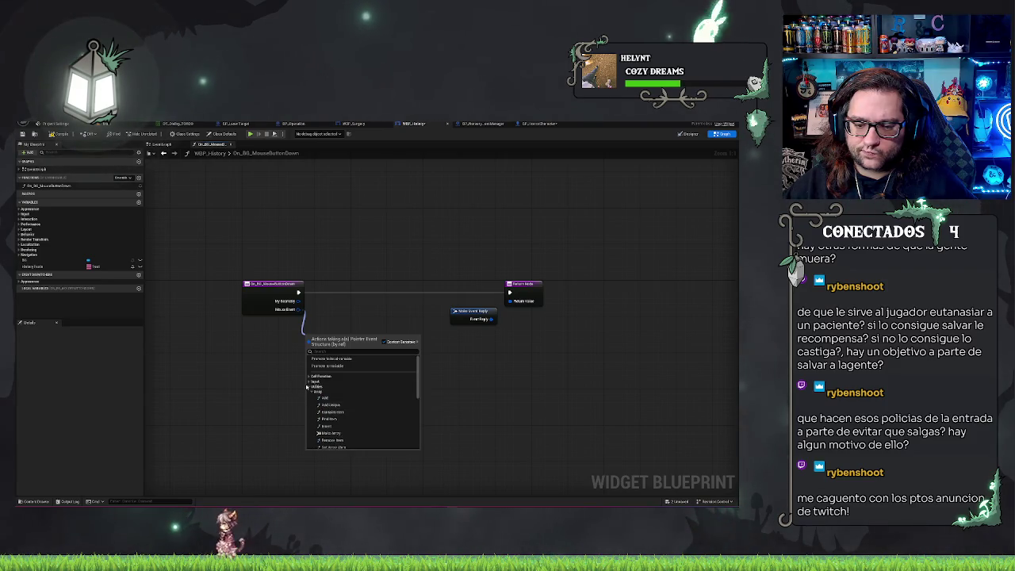
{"action": "left_click", "coordinate": [311, 387]}
{"action": "scroll", "coordinate": [398, 413], "scroll_direction": "down", "scroll_amount": 2}
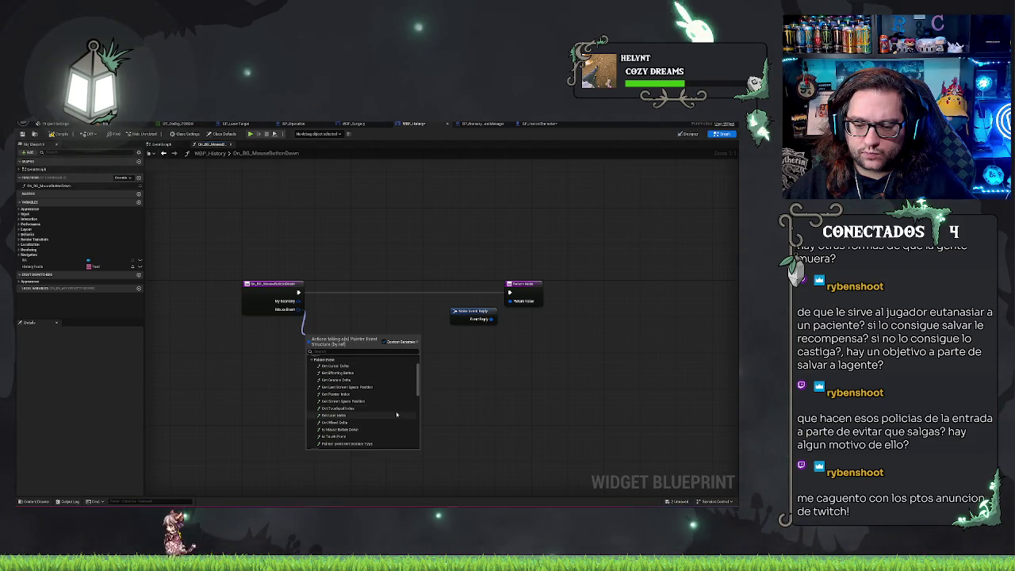
{"action": "left_click", "coordinate": [343, 429]}
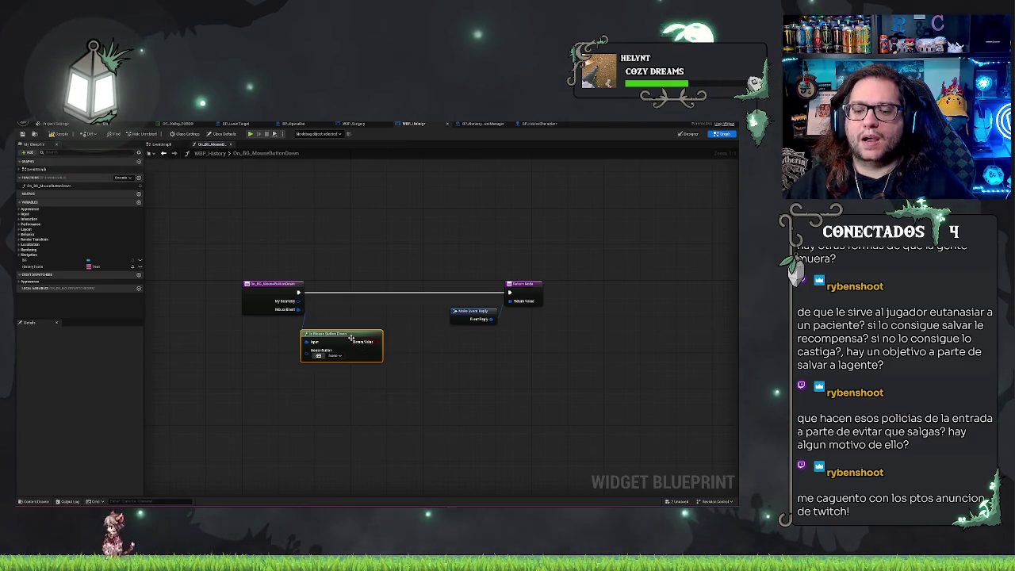
Set Is Mouse Button Down to Left Mouse Button and add a Branch node.
{"action": "left_click", "coordinate": [319, 356]}
{"action": "left_click", "coordinate": [342, 396]}
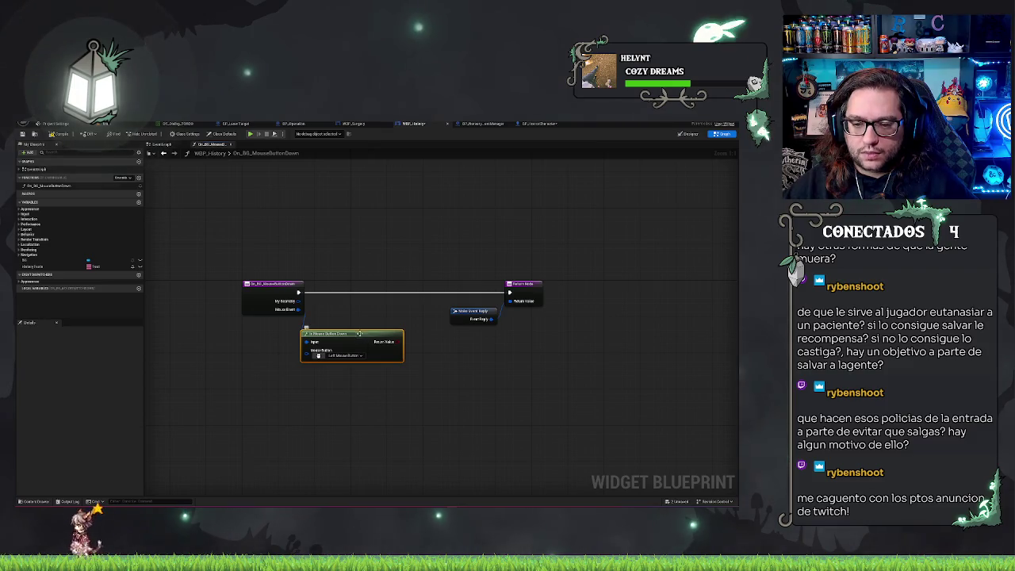
{"action": "left_click_drag", "start_coordinate": [359, 333], "coordinate": [316, 337]}
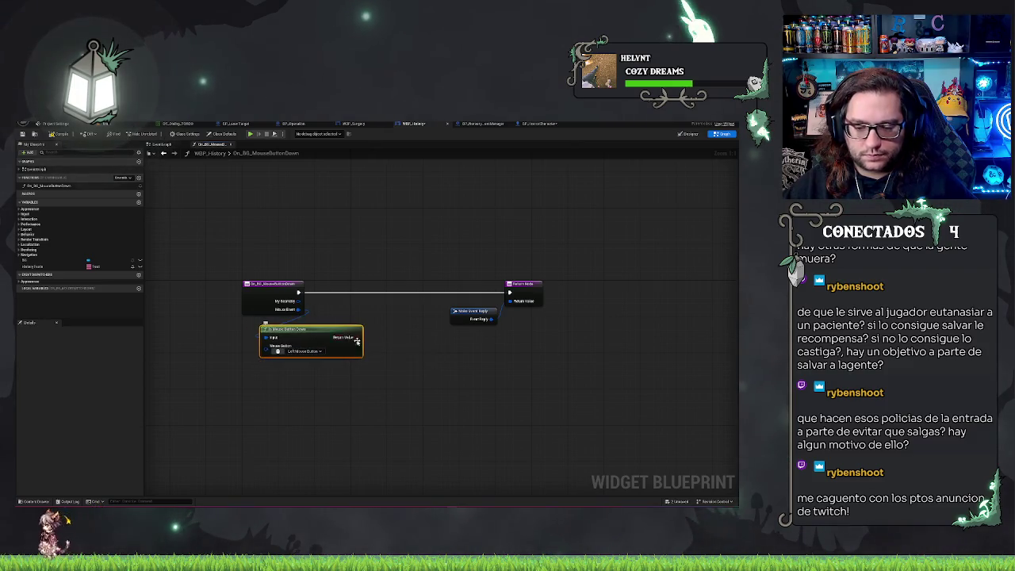
{"action": "left_click", "coordinate": [346, 284]}
{"action": "mouse_move", "coordinate": [360, 286]}
{"action": "left_mouse_down"}
{"action": "mouse_move", "coordinate": [338, 287]}
{"action": "mouse_move", "coordinate": [457, 311]}
{"action": "mouse_move", "coordinate": [354, 301]}
{"action": "left_mouse_up"}
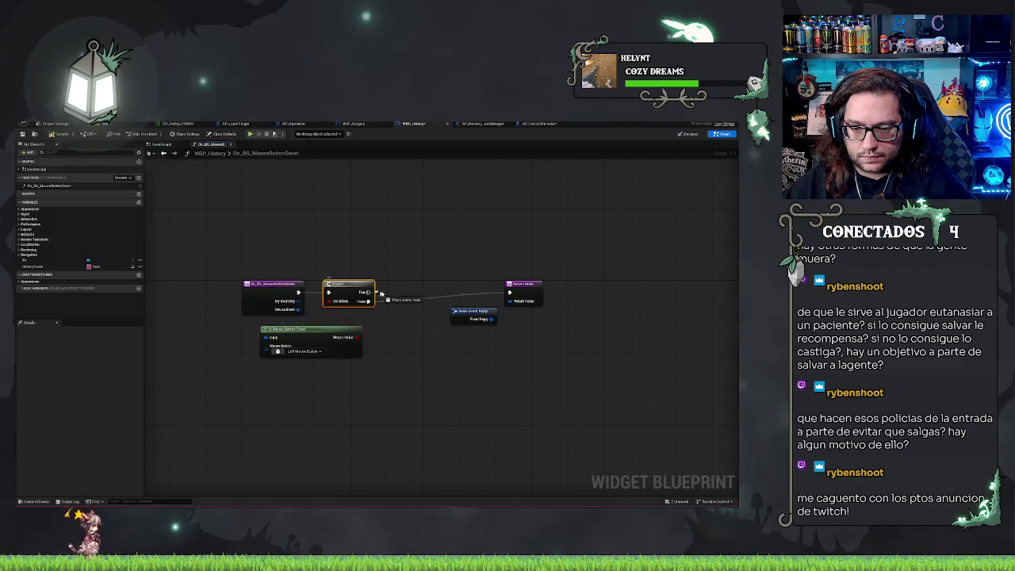
Call Next from the Branch before the return node, then jump to the Next event.
{"action": "left_click_drag", "start_coordinate": [378, 294], "coordinate": [392, 295]}
{"action": "type", "text": "next"}
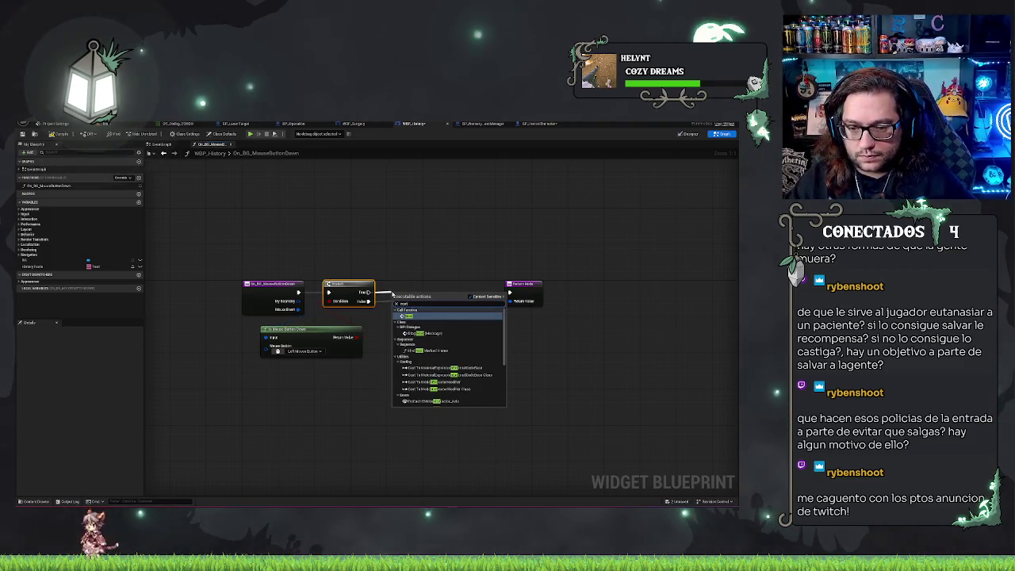
{"action": "key", "text": "Return"}
{"action": "left_click_drag", "start_coordinate": [409, 287], "coordinate": [458, 295]}
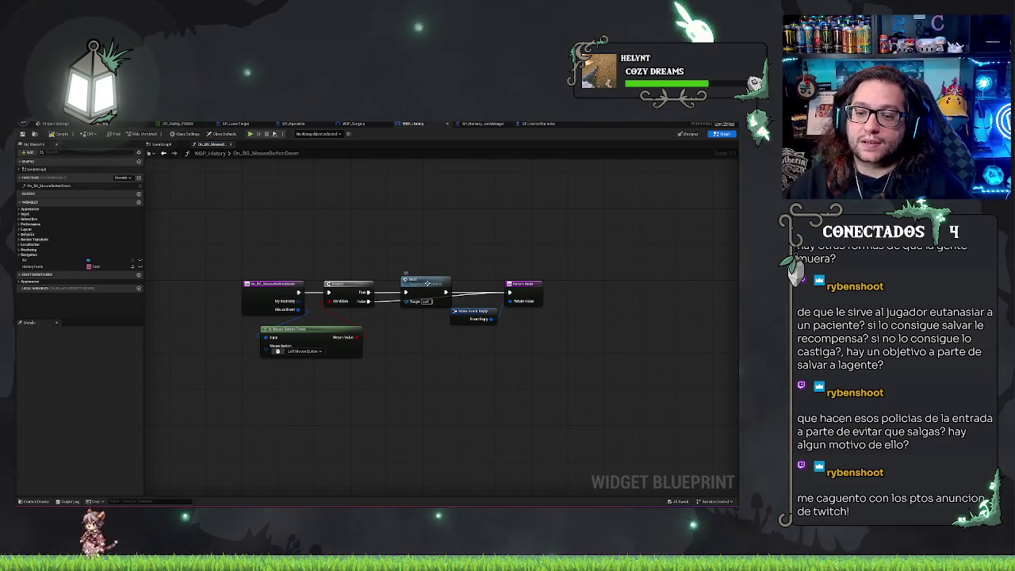
{"action": "double_click", "coordinate": [427, 283]}
{"action": "left_click_drag", "start_coordinate": [468, 329], "coordinate": [480, 326]}
Attach a Print String node to the Next event's execution pin.
{"action": "key", "text": "Escape"}
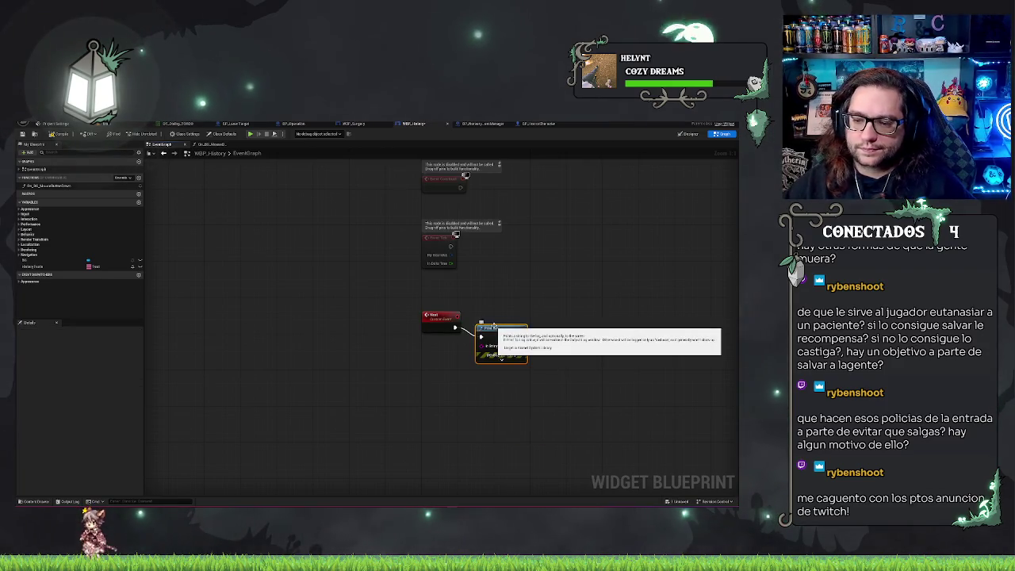
{"action": "key", "text": "Return"}
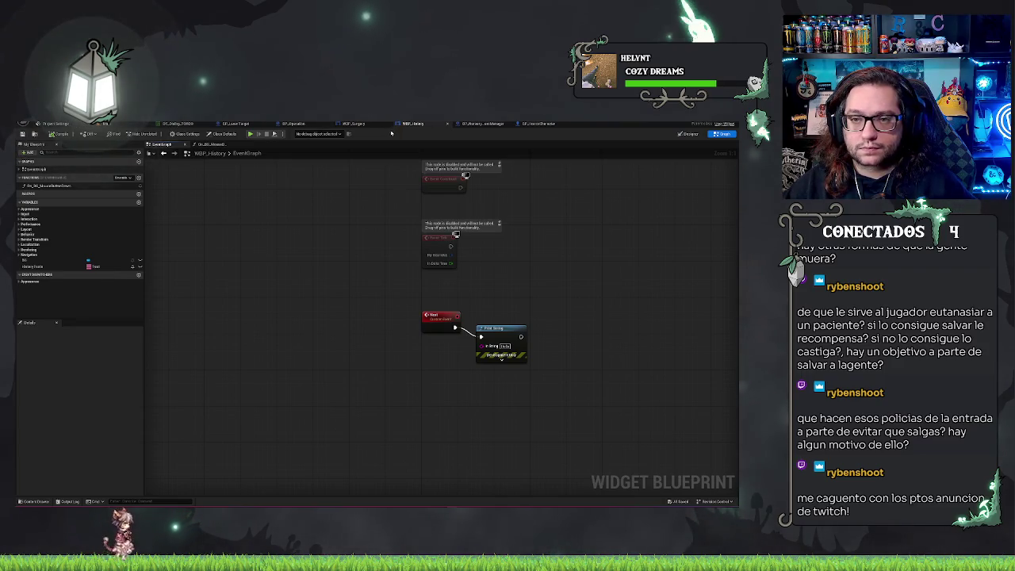
{"action": "left_click", "coordinate": [471, 123]}
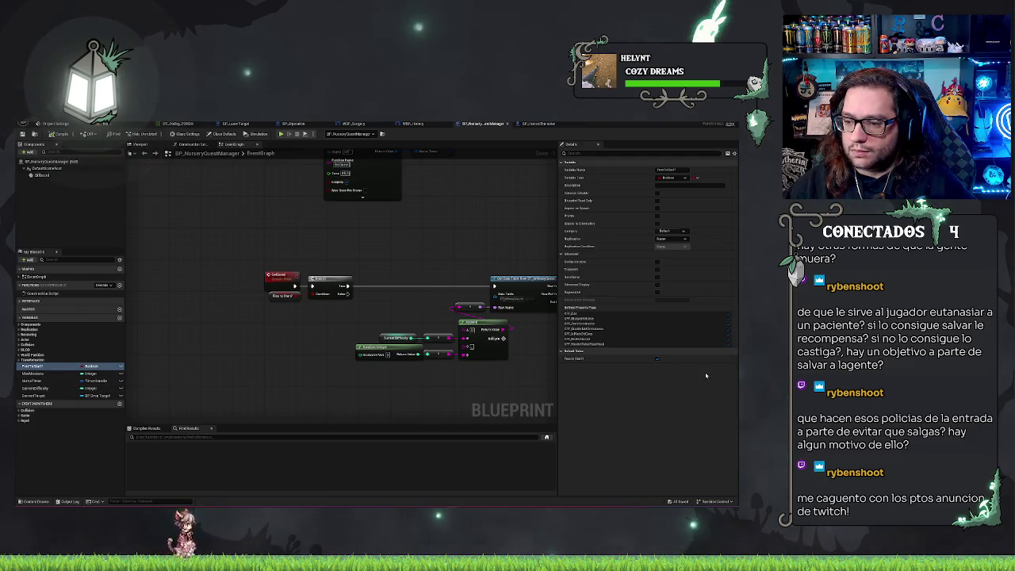
Toggle a boolean variable's default and review the quest manager and BP_HonorCharacter blueprints.
{"action": "left_click", "coordinate": [657, 359]}
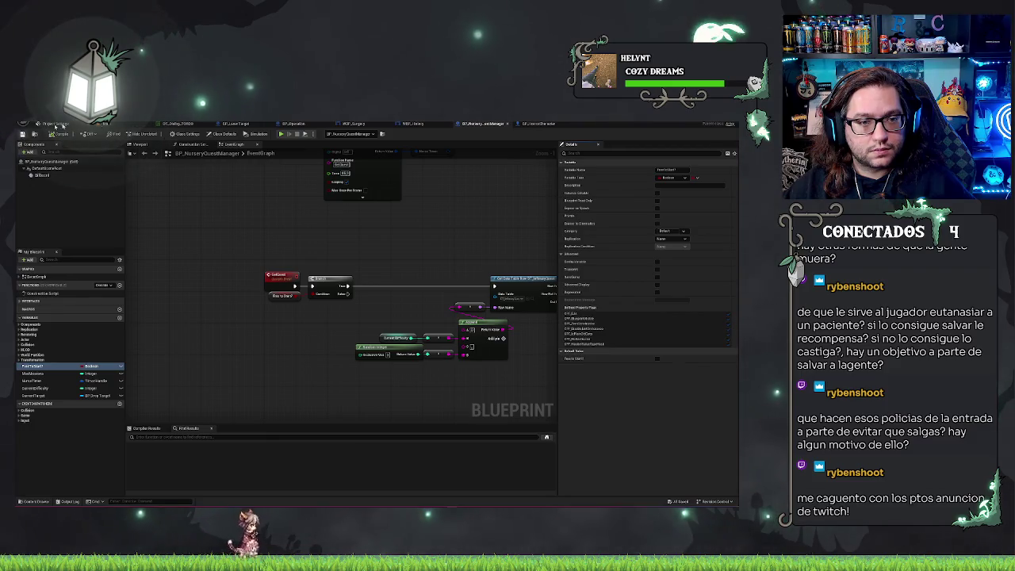
{"action": "left_click", "coordinate": [40, 123]}
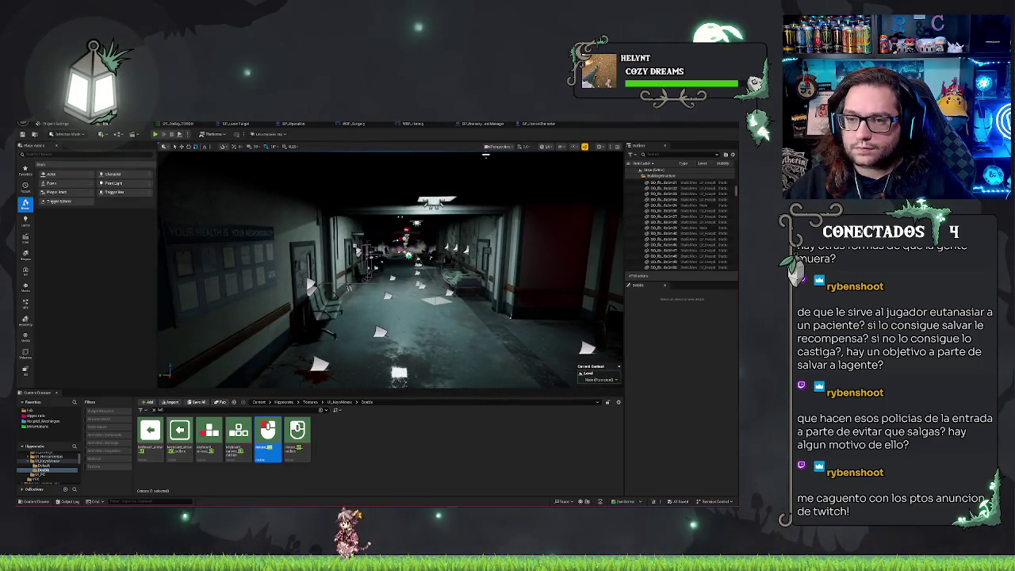
{"action": "left_click", "coordinate": [490, 125]}
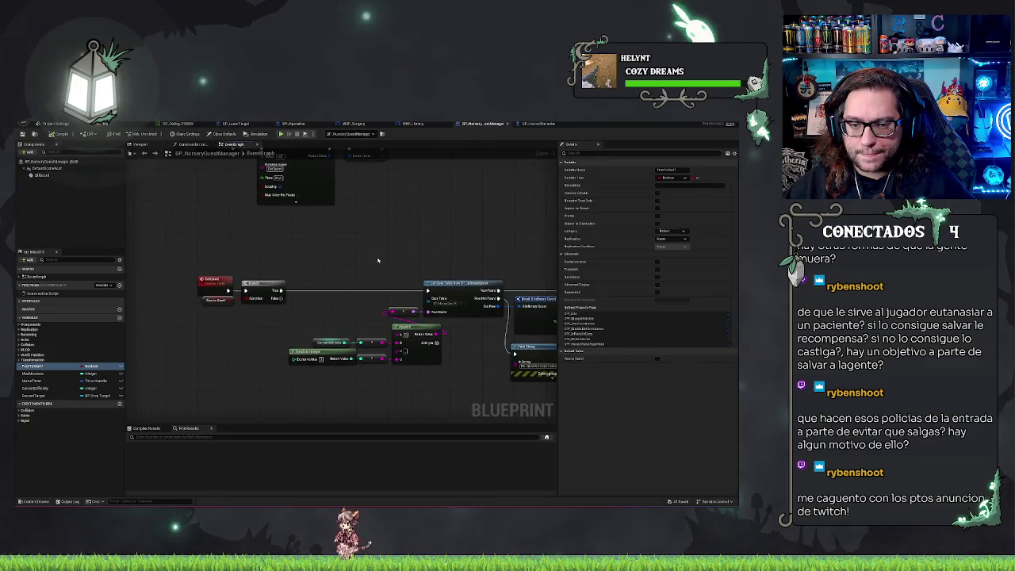
{"action": "mouse_move", "coordinate": [476, 204]}
{"action": "left_mouse_down"}
{"action": "mouse_move", "coordinate": [306, 279]}
{"action": "mouse_move", "coordinate": [381, 261]}
{"action": "mouse_move", "coordinate": [466, 125]}
{"action": "left_mouse_up"}
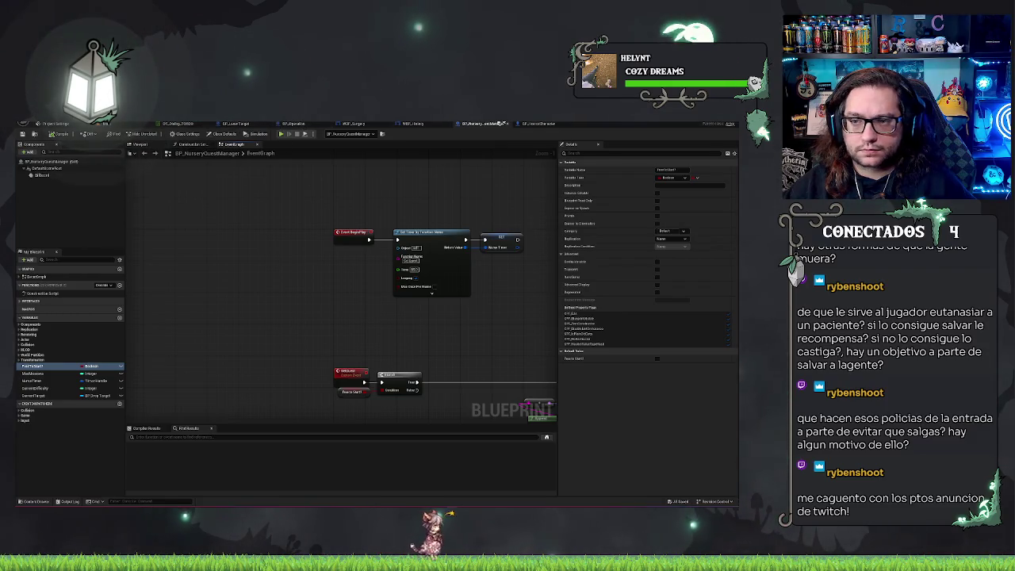
{"action": "left_click", "coordinate": [526, 125]}
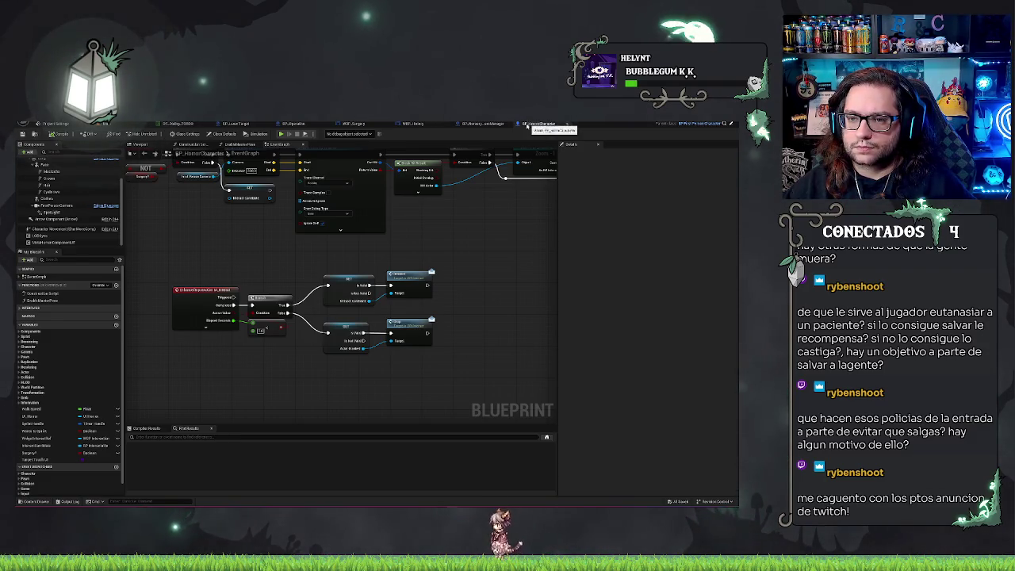
{"action": "left_click", "coordinate": [483, 123]}
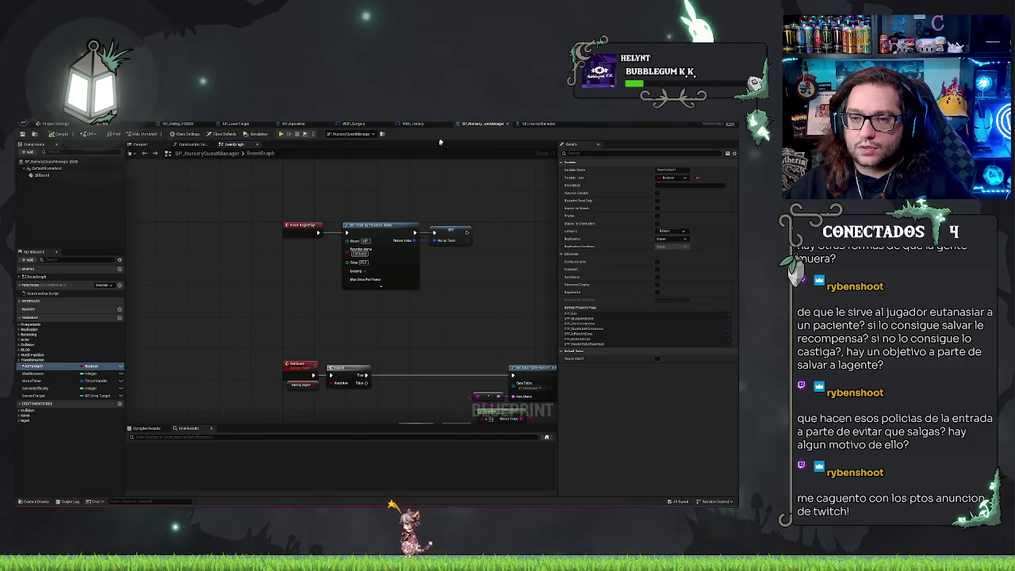
Close the quest manager and open the Main map's Level Blueprint.
{"action": "left_click", "coordinate": [509, 124]}
{"action": "left_click", "coordinate": [487, 124]}
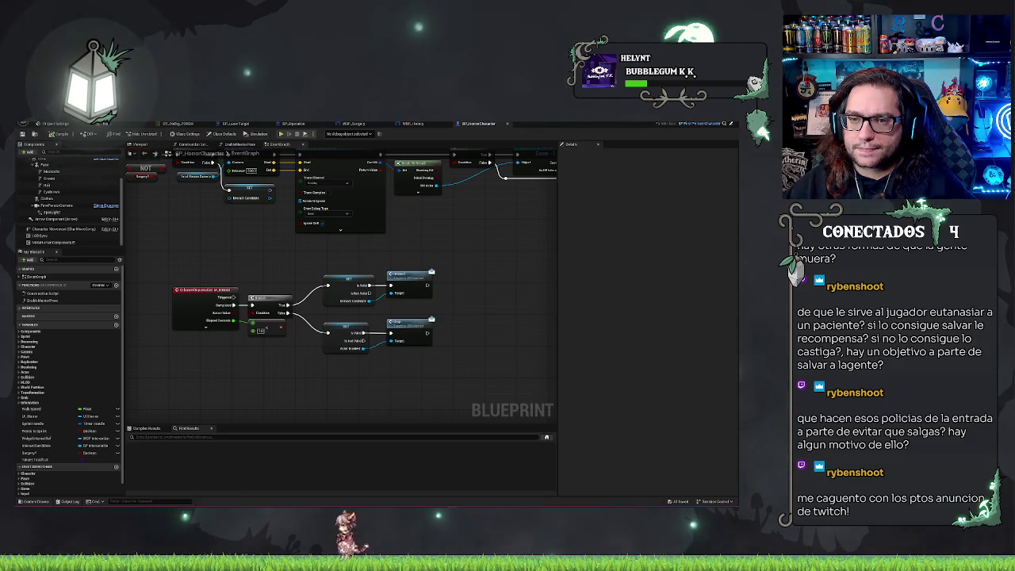
{"action": "left_click", "coordinate": [472, 125]}
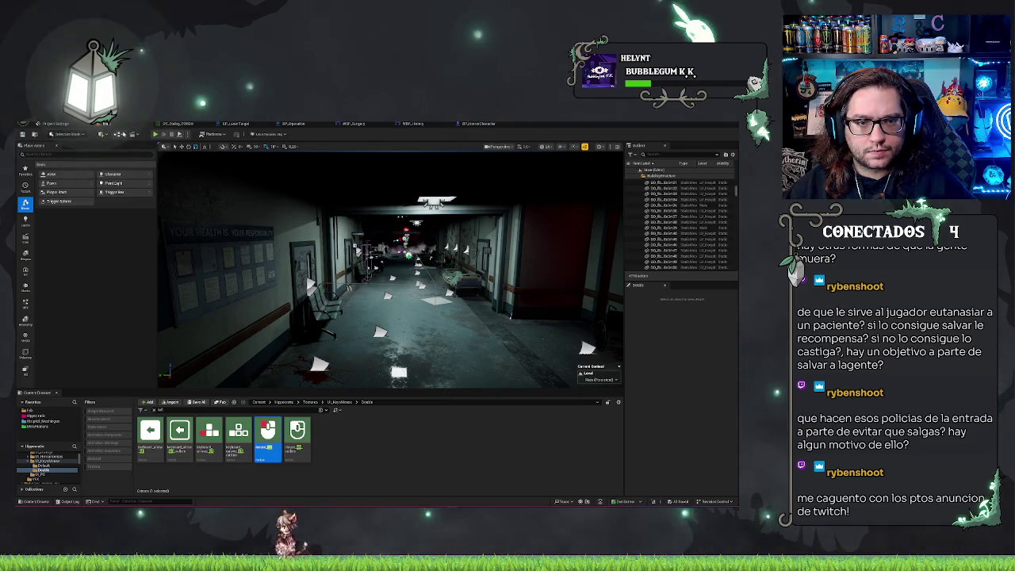
{"action": "left_click", "coordinate": [118, 134]}
{"action": "mouse_move", "coordinate": [157, 163]}
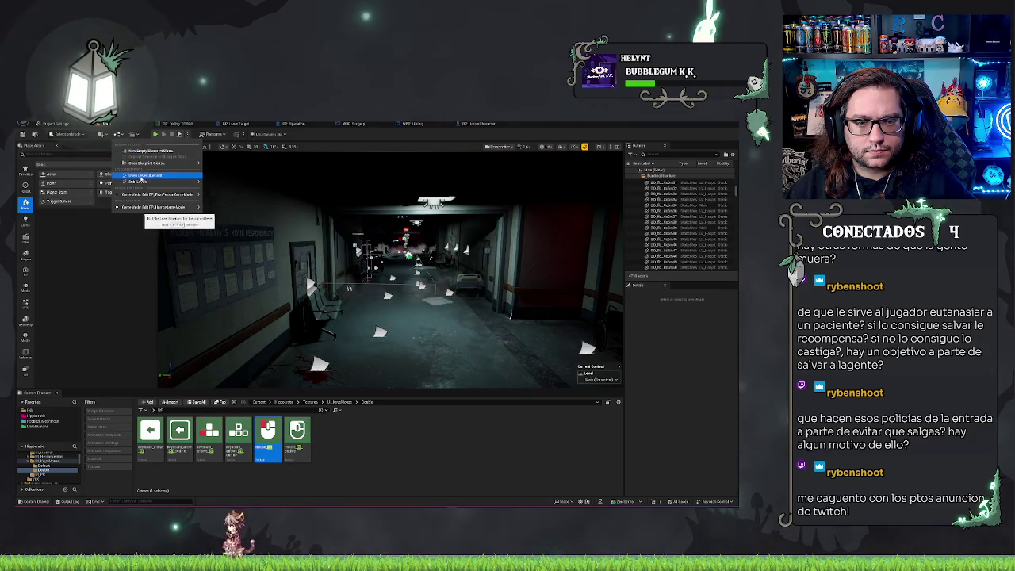
{"action": "left_click", "coordinate": [141, 176]}
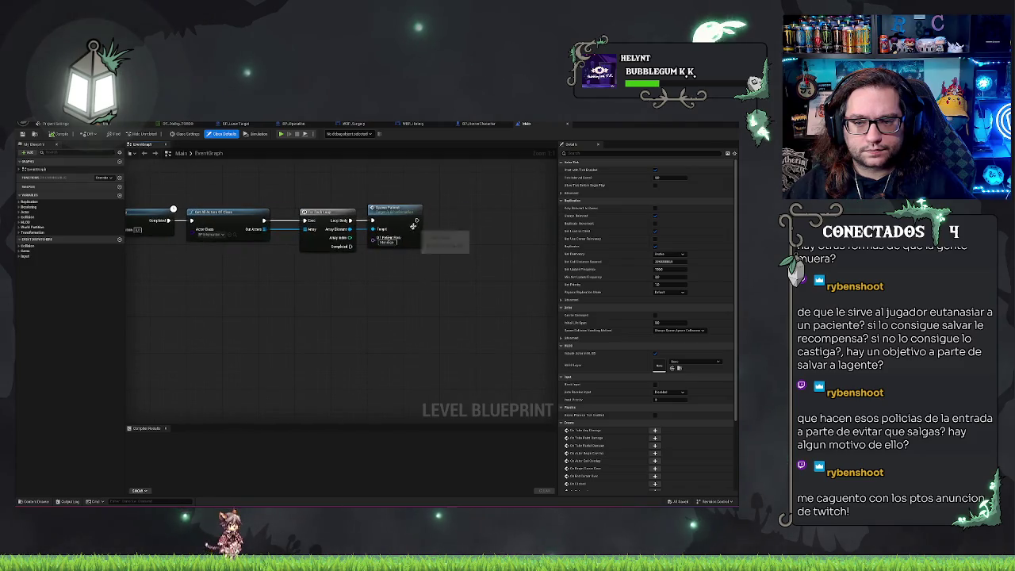
After Spawn, add a Create Widget node with class WBP_History.
{"action": "left_click_drag", "start_coordinate": [450, 263], "coordinate": [459, 270]}
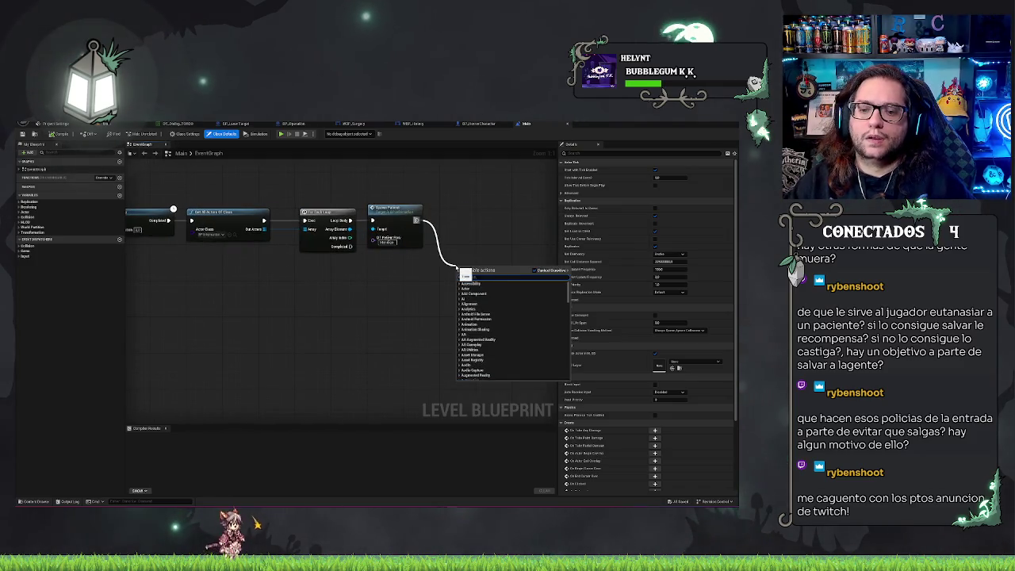
{"action": "left_click", "coordinate": [356, 304]}
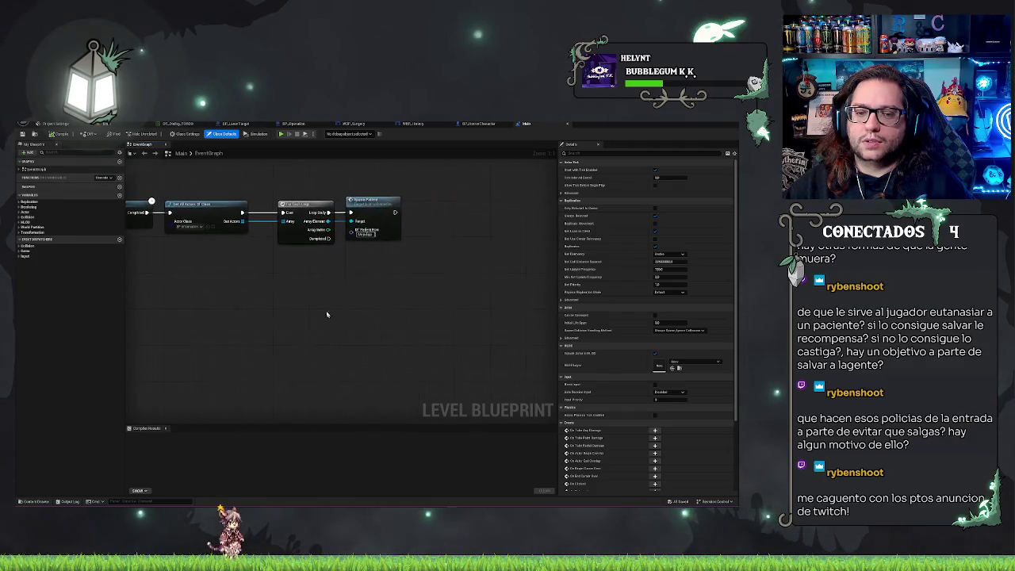
{"action": "left_click_drag", "start_coordinate": [395, 213], "coordinate": [427, 212]}
{"action": "type", "text": "spa"}
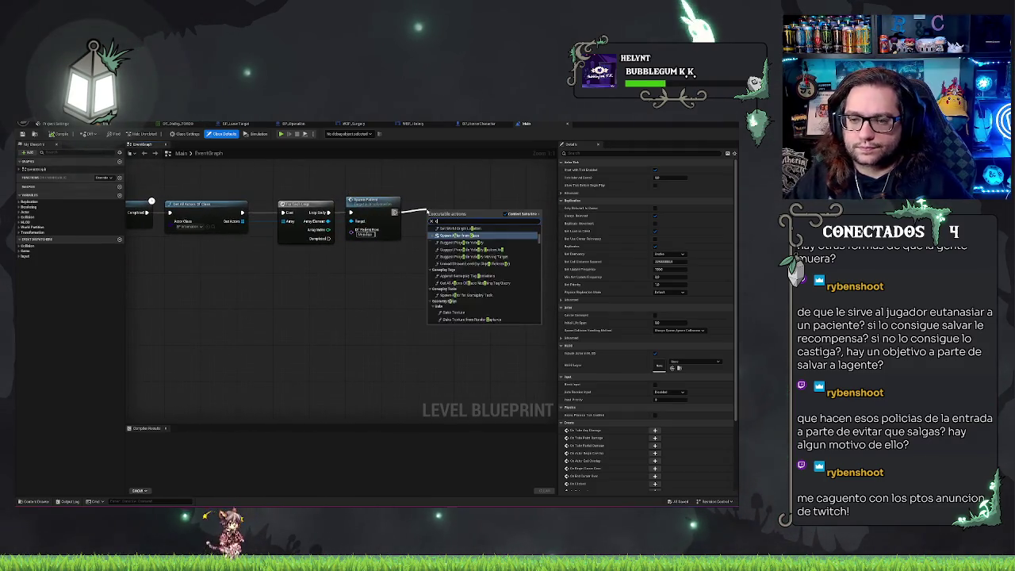
{"action": "left_click", "coordinate": [450, 237]}
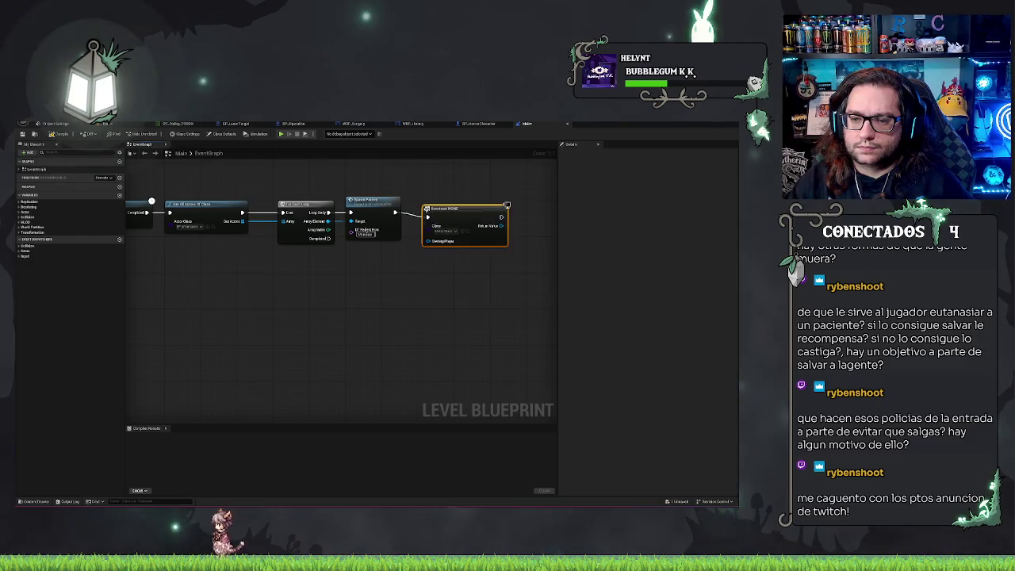
{"action": "left_click", "coordinate": [449, 231]}
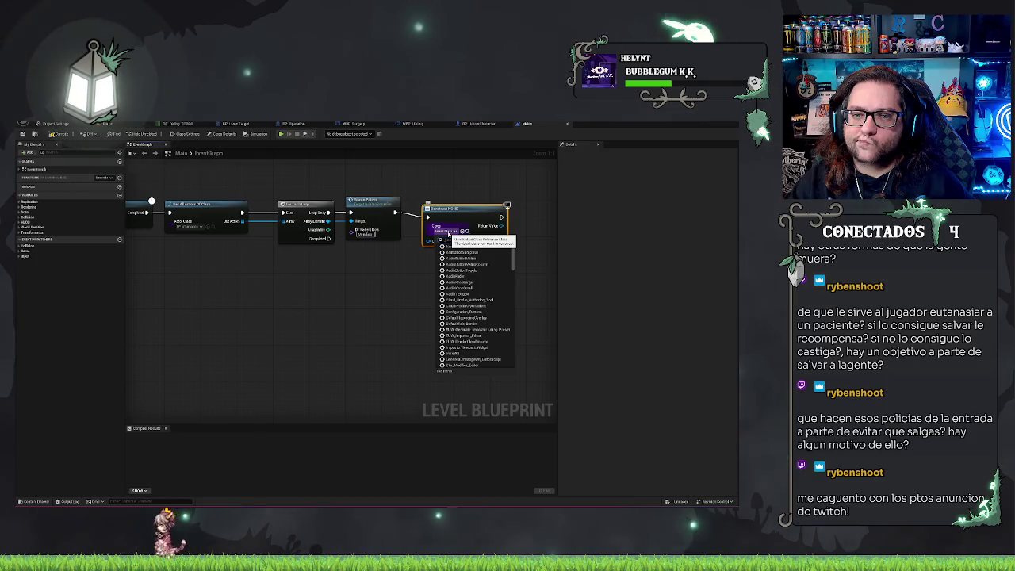
{"action": "type", "text": "history"}
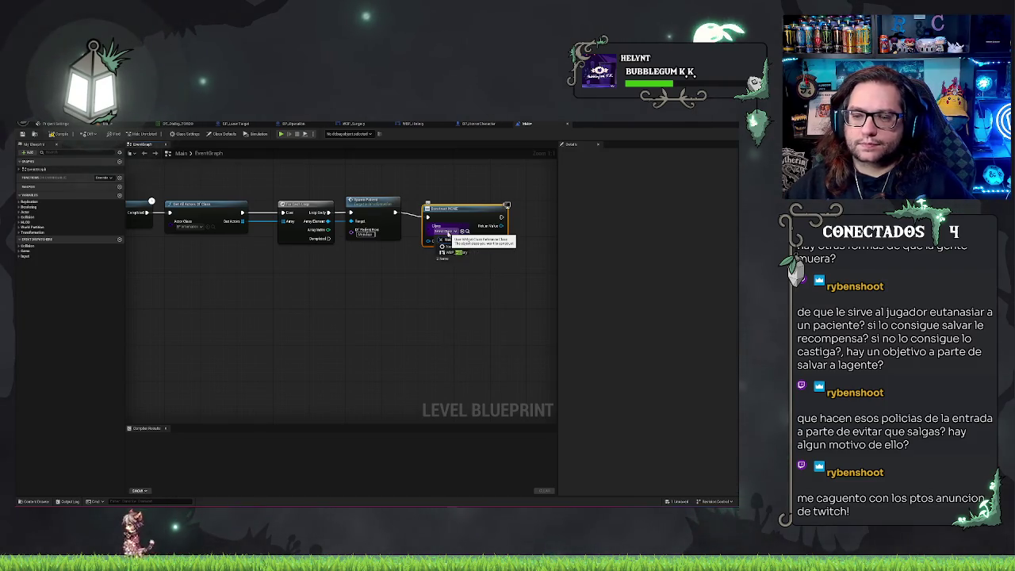
{"action": "left_click", "coordinate": [458, 252]}
Add an Add to Viewport node for the created widget.
{"action": "mouse_move", "coordinate": [411, 231]}
{"action": "left_mouse_down"}
{"action": "mouse_move", "coordinate": [444, 233]}
{"action": "mouse_move", "coordinate": [431, 233]}
{"action": "left_mouse_up"}
{"action": "type", "text": "dd to viewport"}
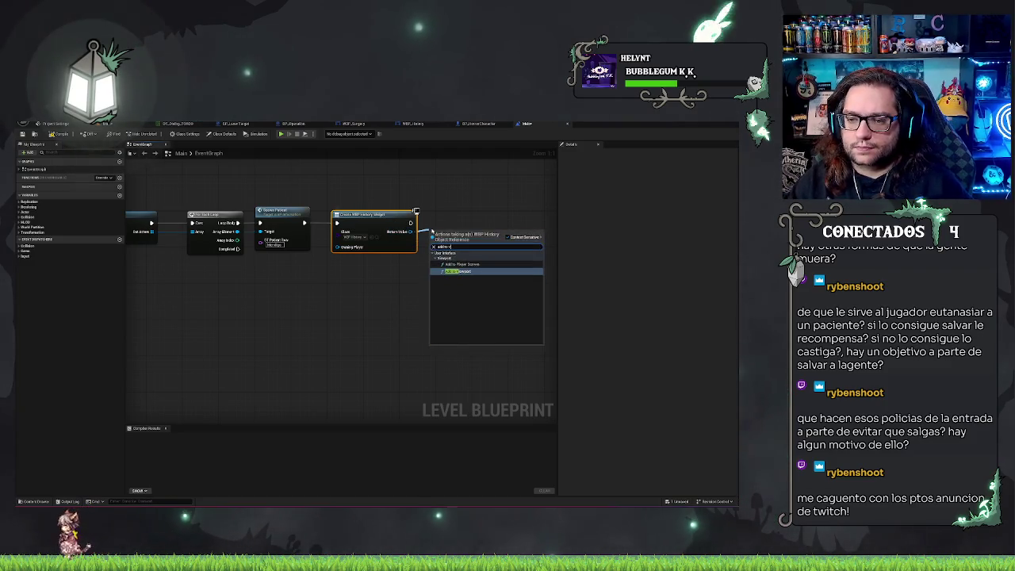
{"action": "key", "text": "Return"}
{"action": "left_click", "coordinate": [510, 188]}
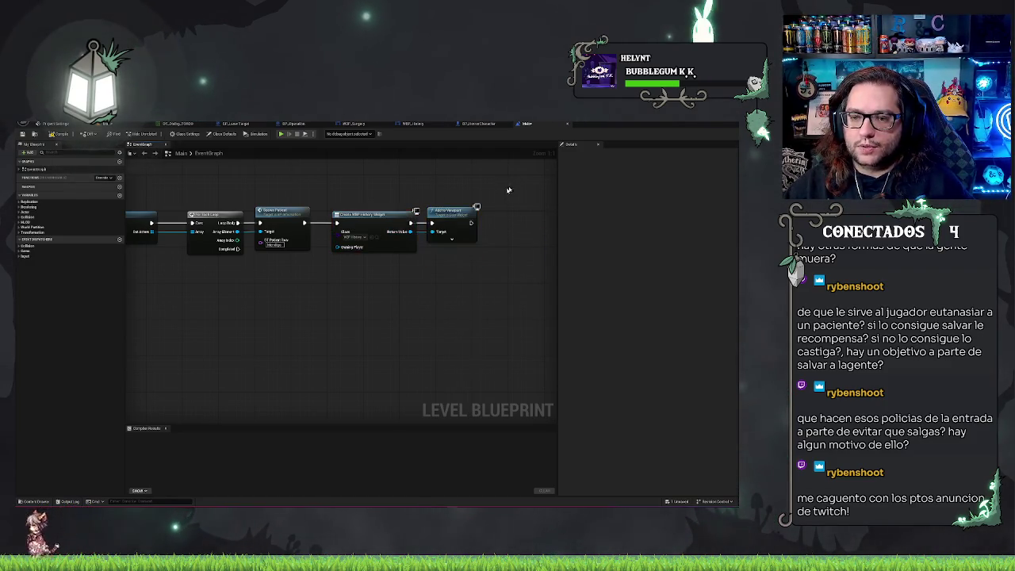
{"action": "left_click_drag", "start_coordinate": [510, 188], "coordinate": [414, 207]}
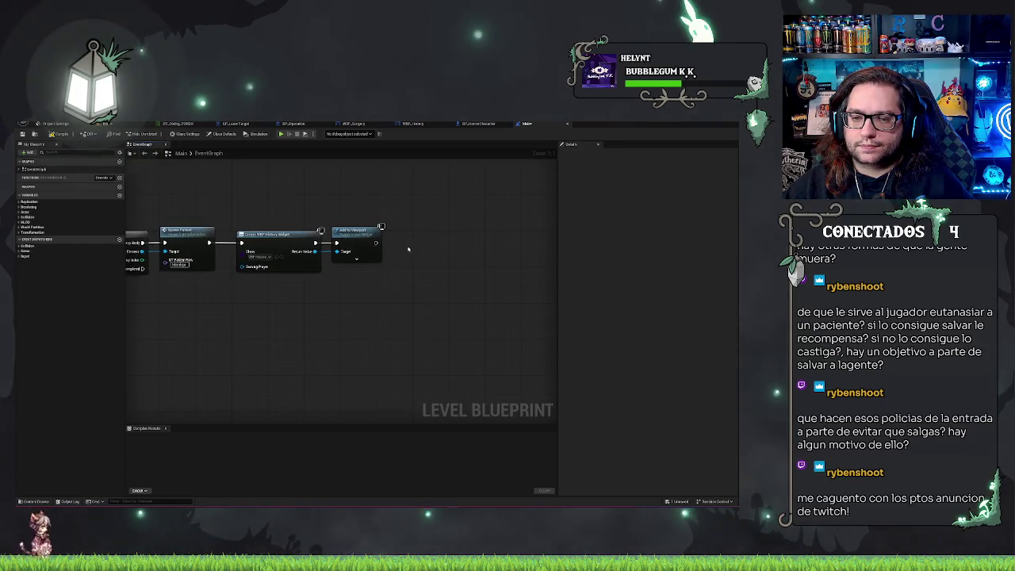
Add Set Input Mode UI Only fed by Get Player Controller, then compile.
{"action": "left_click_drag", "start_coordinate": [376, 244], "coordinate": [403, 245]}
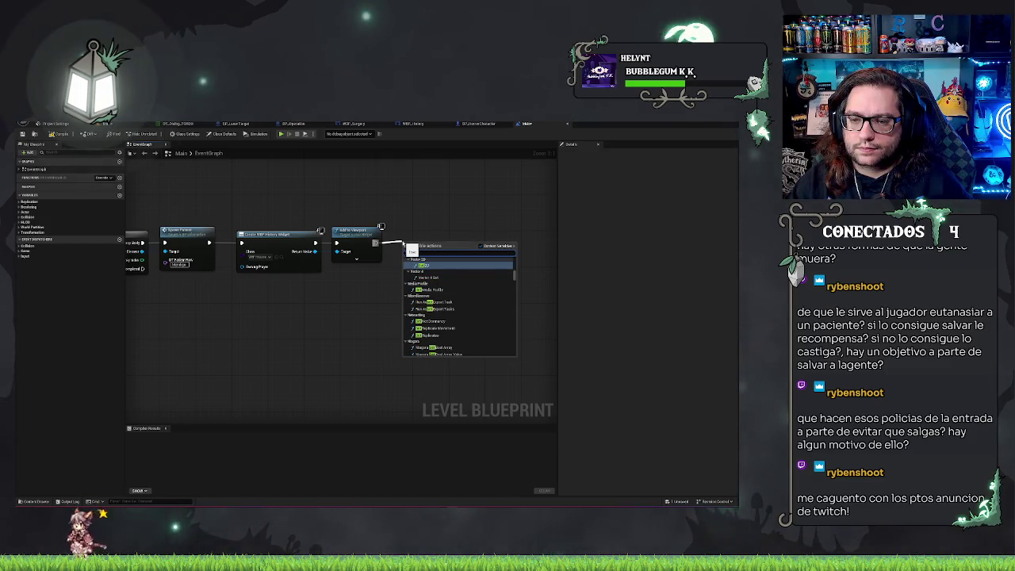
{"action": "type", "text": "game"}
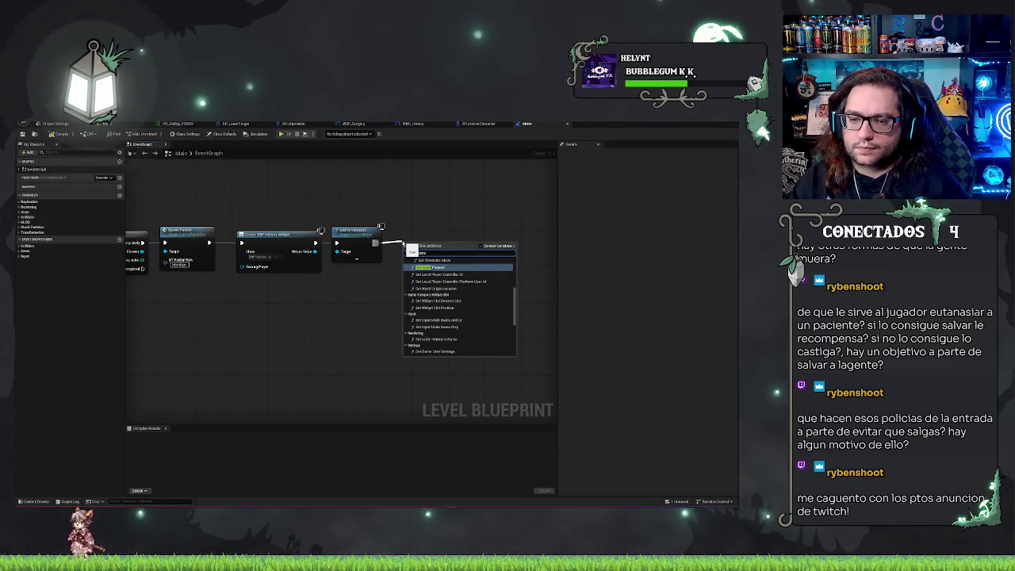
{"action": "type", "text": " ui"}
{"action": "key", "text": "BackSpace"}
{"action": "key", "text": "BackSpace"}
{"action": "key", "text": "BackSpace"}
{"action": "type", "text": "and"}
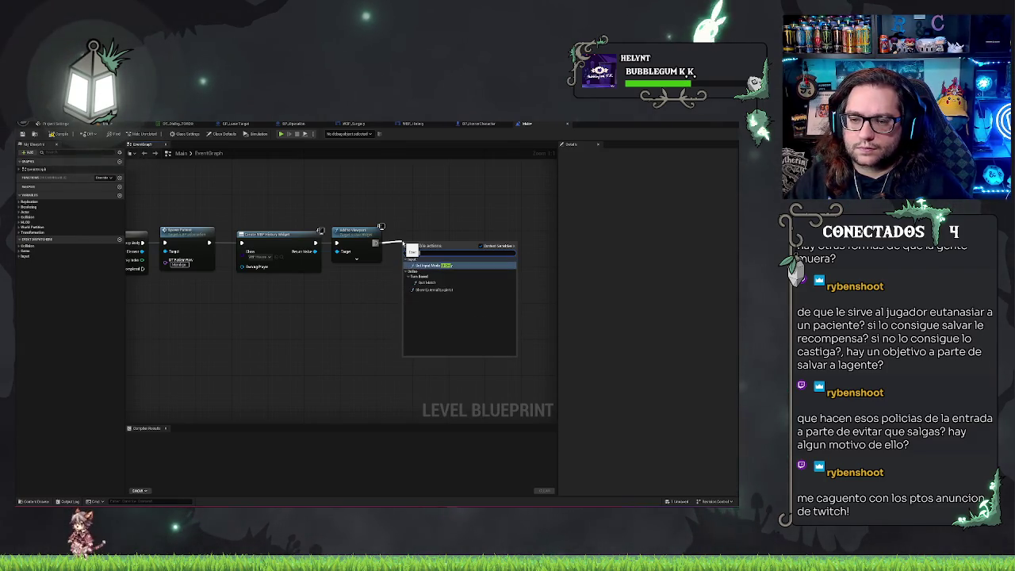
{"action": "key", "text": "Return"}
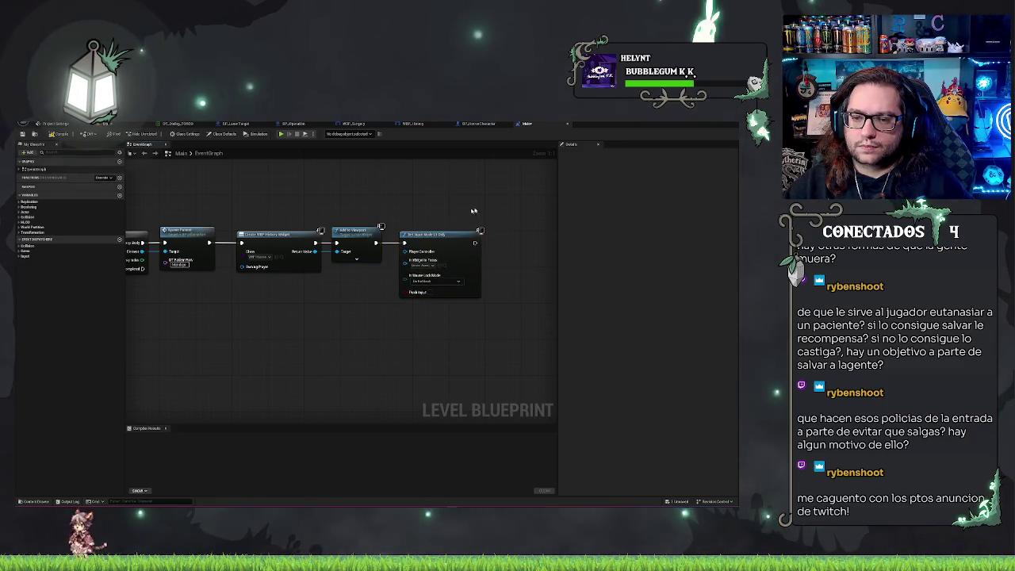
{"action": "mouse_move", "coordinate": [405, 251]}
{"action": "left_mouse_down"}
{"action": "mouse_move", "coordinate": [389, 288]}
{"action": "mouse_move", "coordinate": [370, 295]}
{"action": "mouse_move", "coordinate": [301, 284]}
{"action": "mouse_move", "coordinate": [353, 257]}
{"action": "mouse_move", "coordinate": [405, 259]}
{"action": "left_mouse_up"}
{"action": "type", "text": "get pl"}
{"action": "key", "text": "Return"}
{"action": "left_click", "coordinate": [443, 189]}
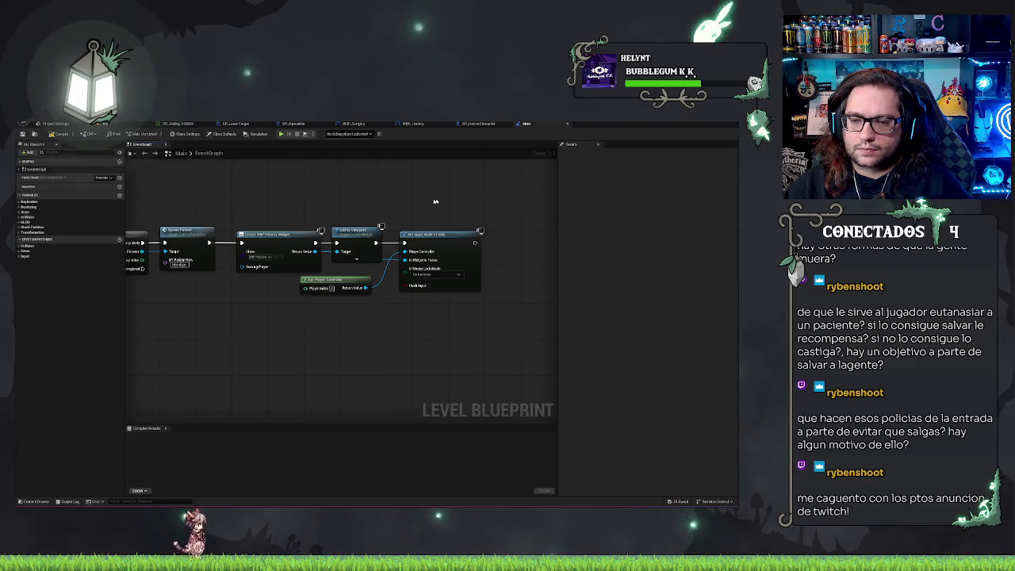
{"action": "left_click", "coordinate": [57, 133]}
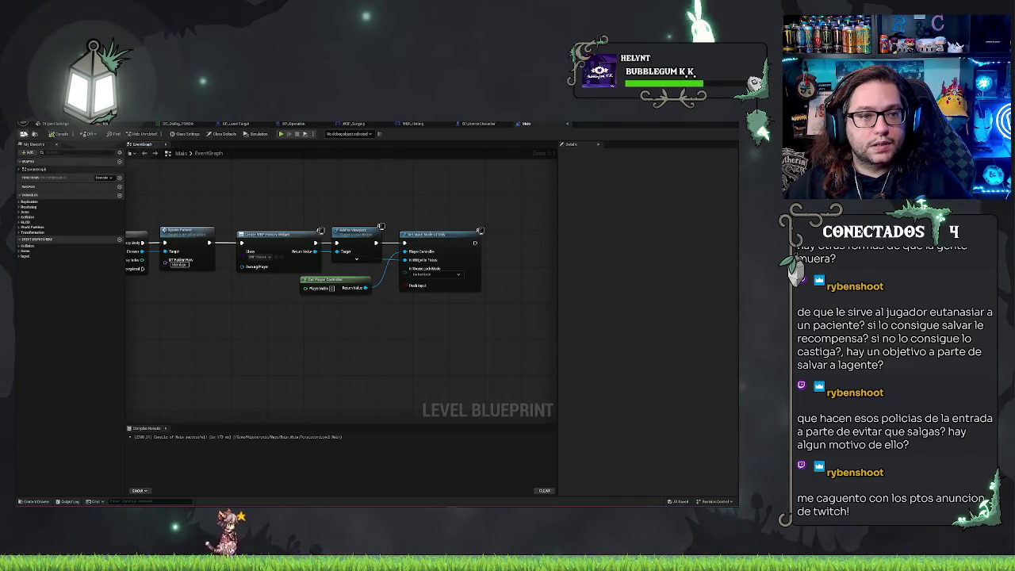
Play in editor to check the history screen and its To Continue prompt, then stop with Esc.
{"action": "key", "text": "alt+Tab"}
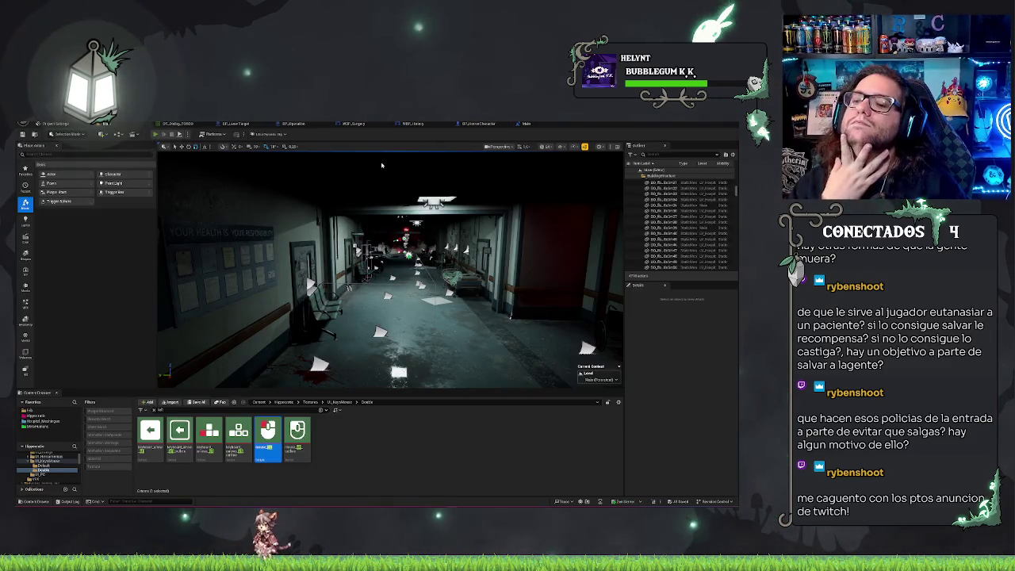
{"action": "key", "text": "alt+p"}
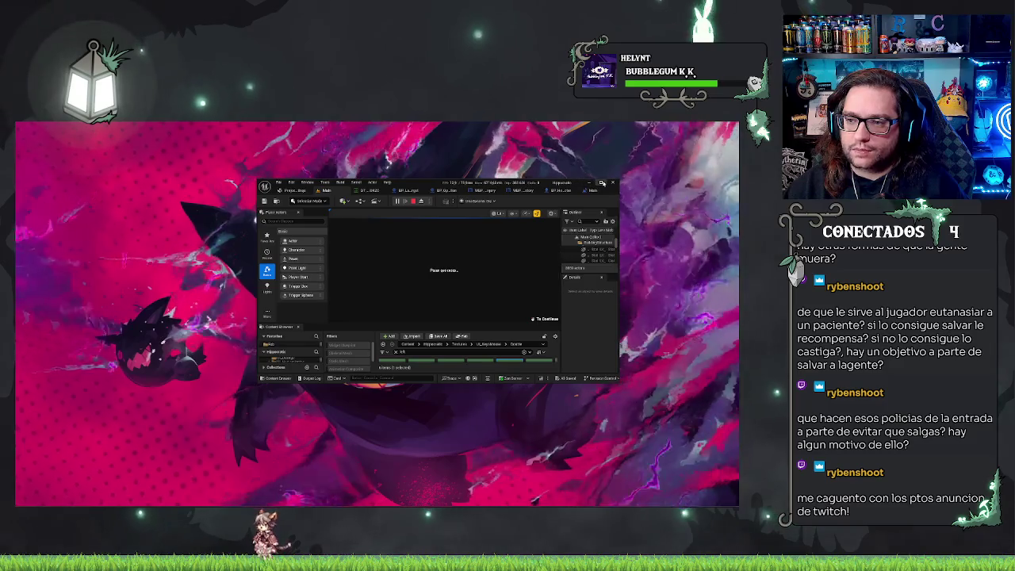
{"action": "double_click", "coordinate": [576, 178]}
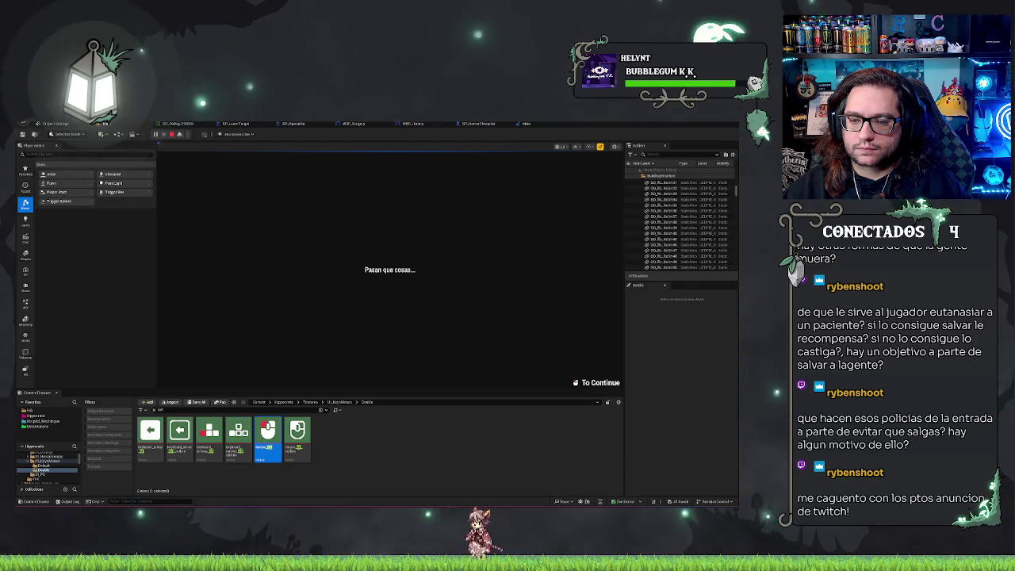
{"action": "key", "text": "Escape"}
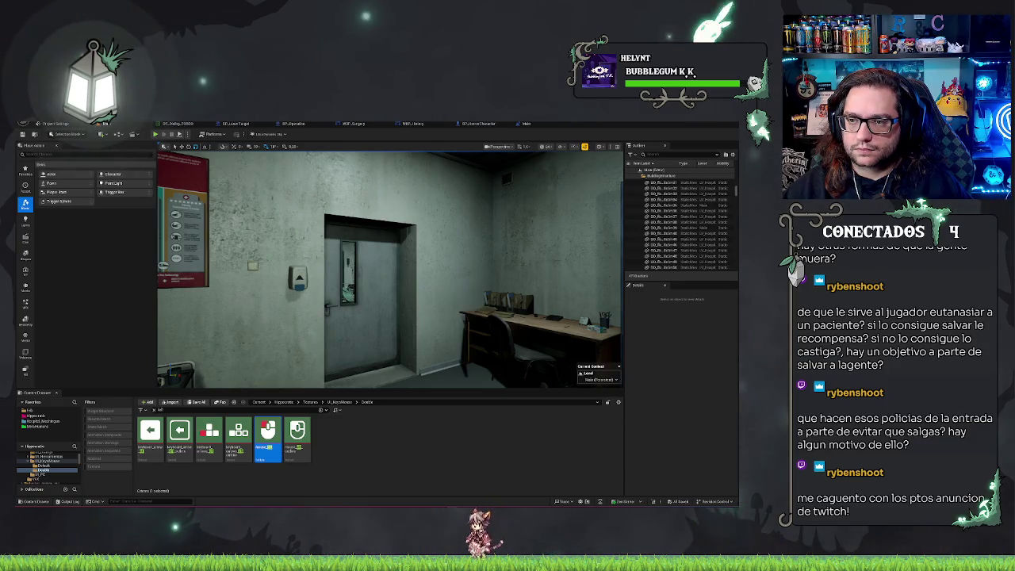
{"action": "left_click", "coordinate": [526, 124]}
Delete the Print String node following Next in WBP_History's event graph.
{"action": "left_click", "coordinate": [478, 123]}
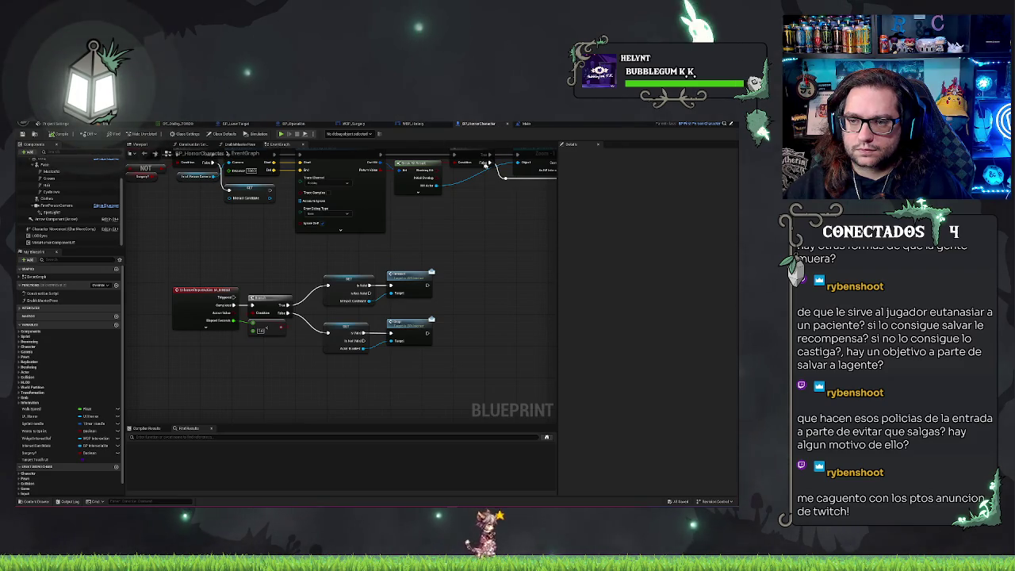
{"action": "left_click", "coordinate": [527, 125]}
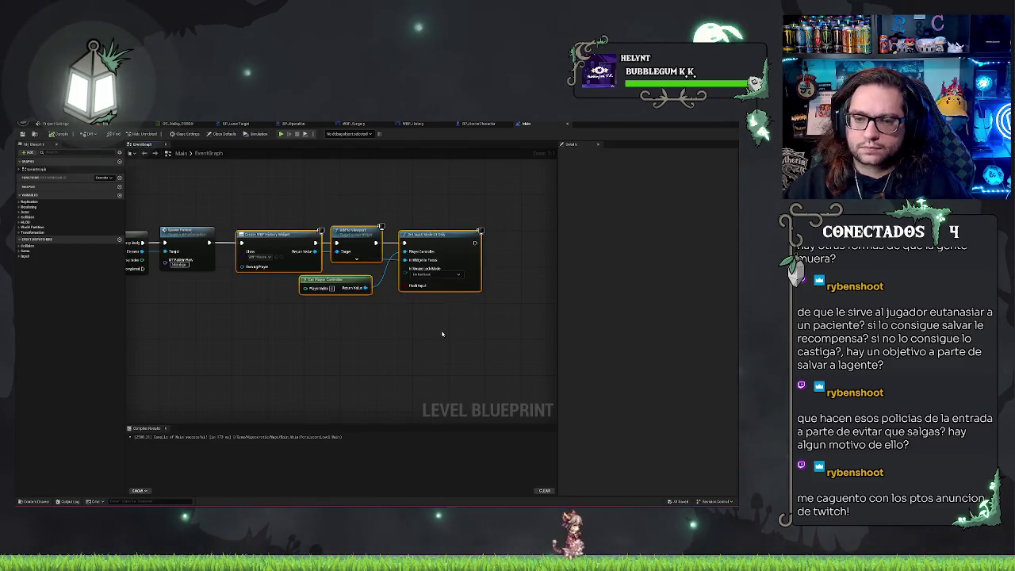
{"action": "left_click", "coordinate": [436, 334]}
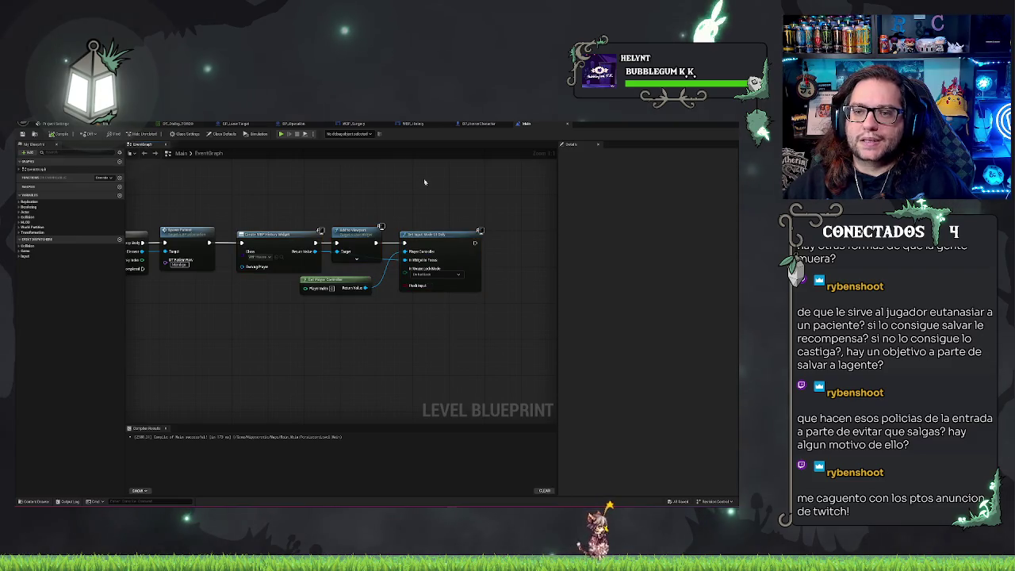
{"action": "left_click", "coordinate": [419, 126]}
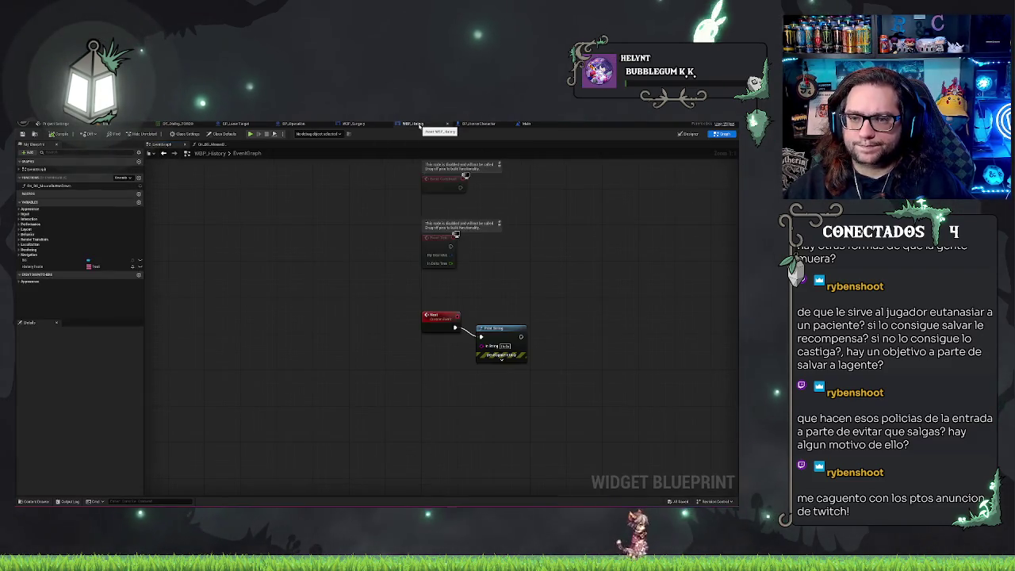
{"action": "left_click_drag", "start_coordinate": [378, 302], "coordinate": [539, 373]}
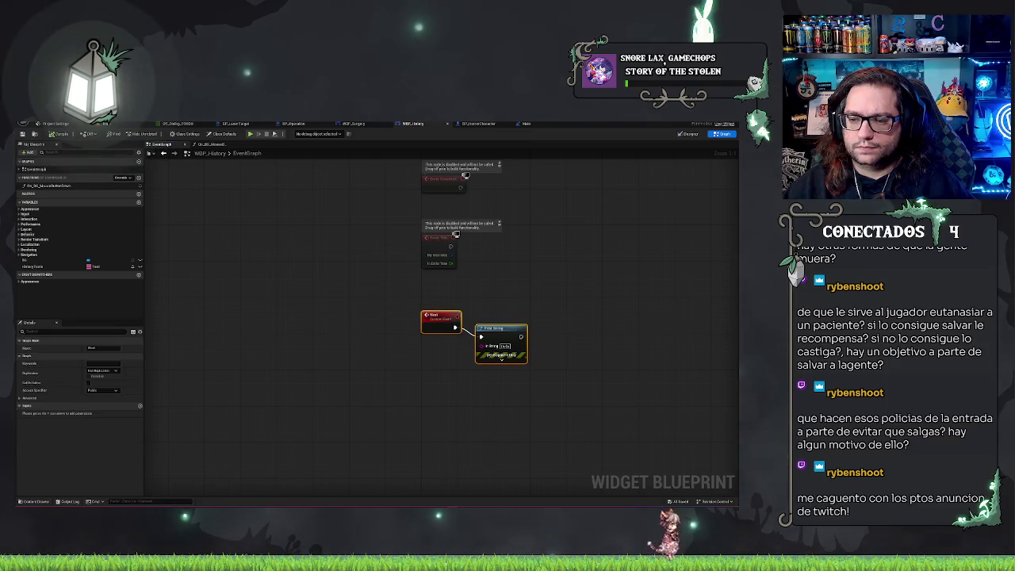
{"action": "left_click", "coordinate": [548, 424]}
{"action": "key", "text": "Delete"}
{"action": "mouse_move", "coordinate": [525, 310]}
{"action": "left_mouse_down"}
{"action": "mouse_move", "coordinate": [340, 310]}
{"action": "mouse_move", "coordinate": [365, 290]}
{"action": "left_mouse_up"}
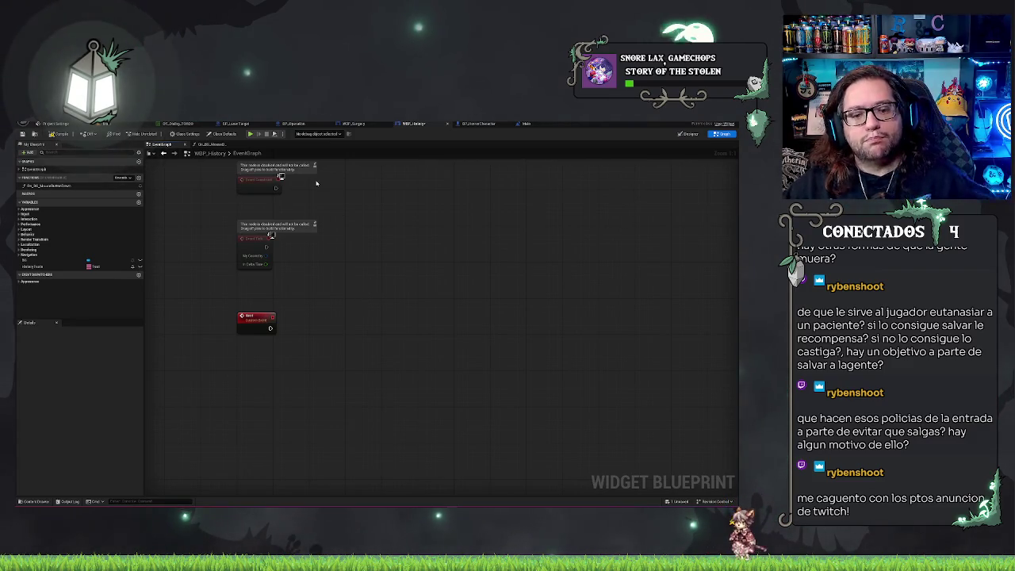
{"action": "left_click_drag", "start_coordinate": [418, 185], "coordinate": [436, 206]}
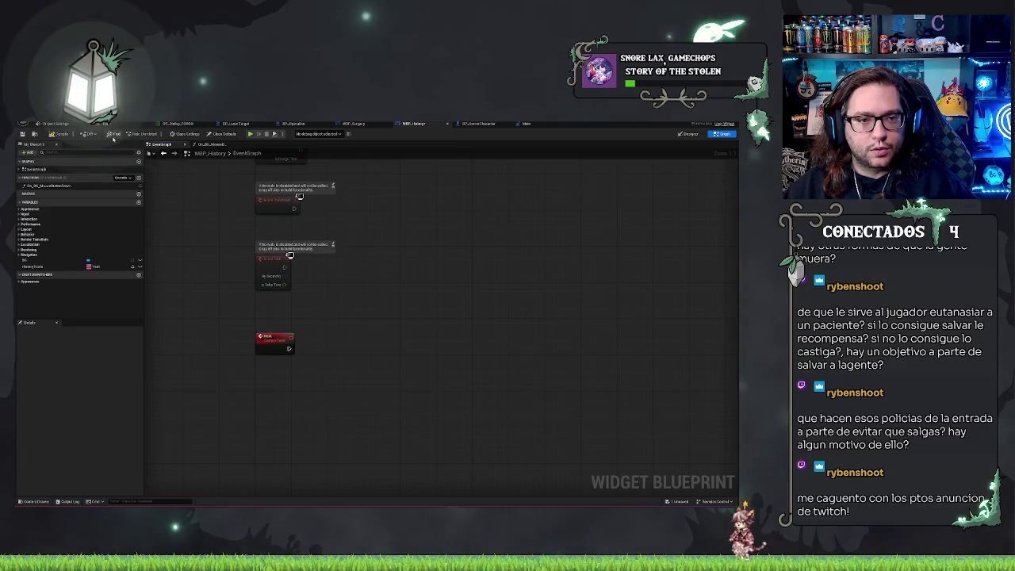
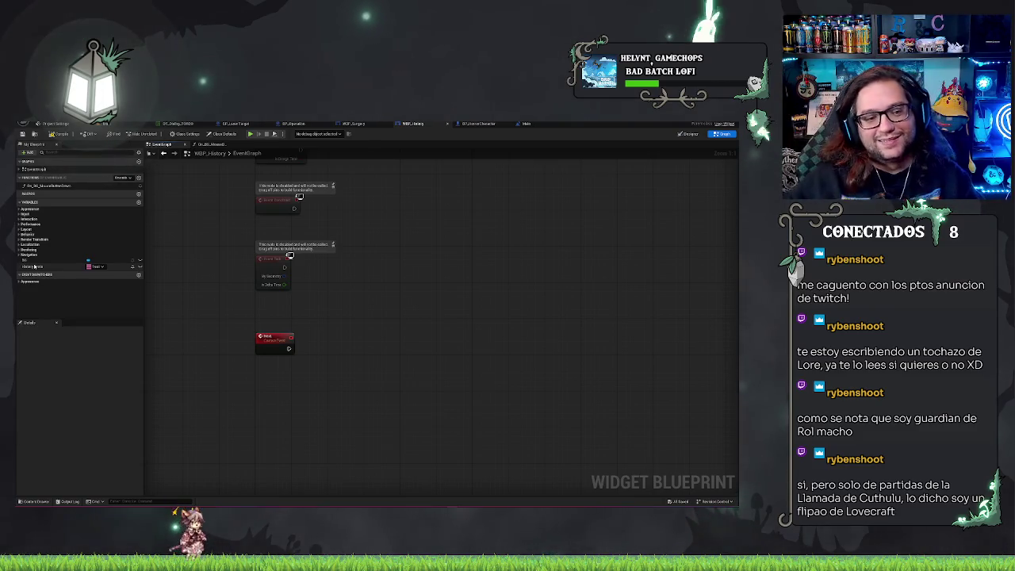
Leave the widget graph and return to the main level view.
{"action": "left_click_drag", "start_coordinate": [344, 316], "coordinate": [318, 314]}
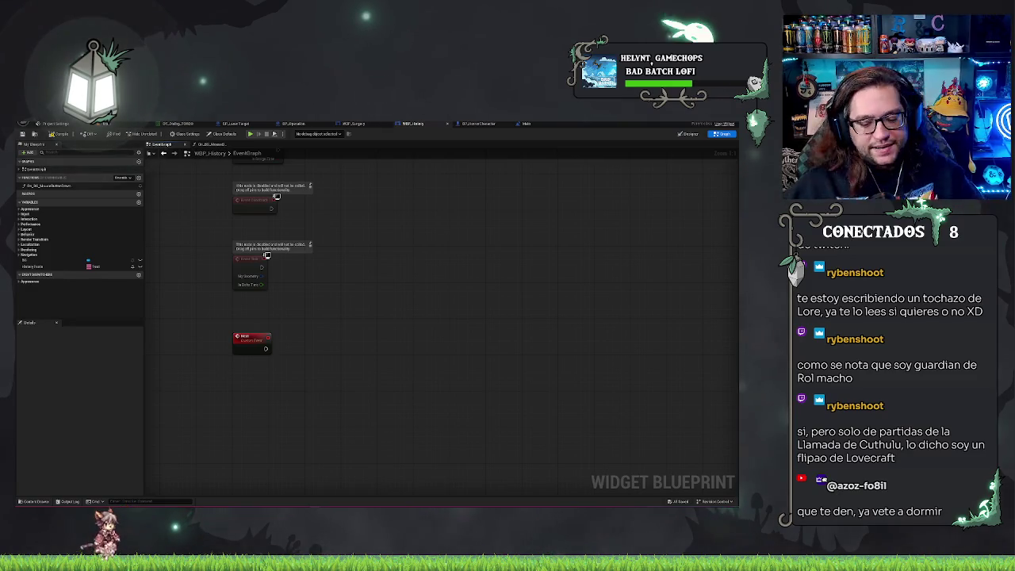
{"action": "key", "text": "ctrl+a"}
{"action": "left_click", "coordinate": [108, 124]}
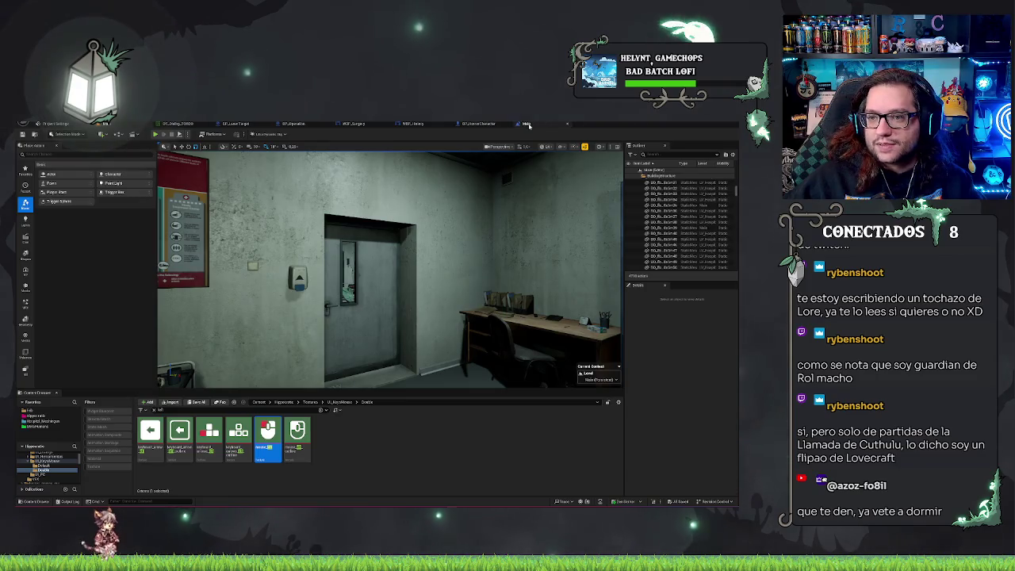
{"action": "left_click", "coordinate": [527, 125]}
{"action": "left_click", "coordinate": [490, 124]}
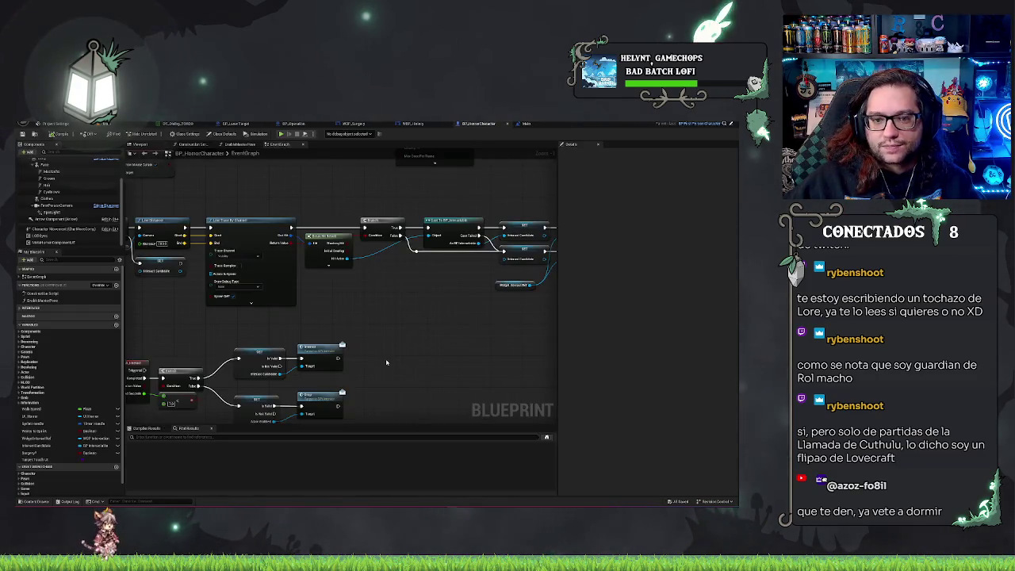
{"action": "left_click", "coordinate": [124, 124]}
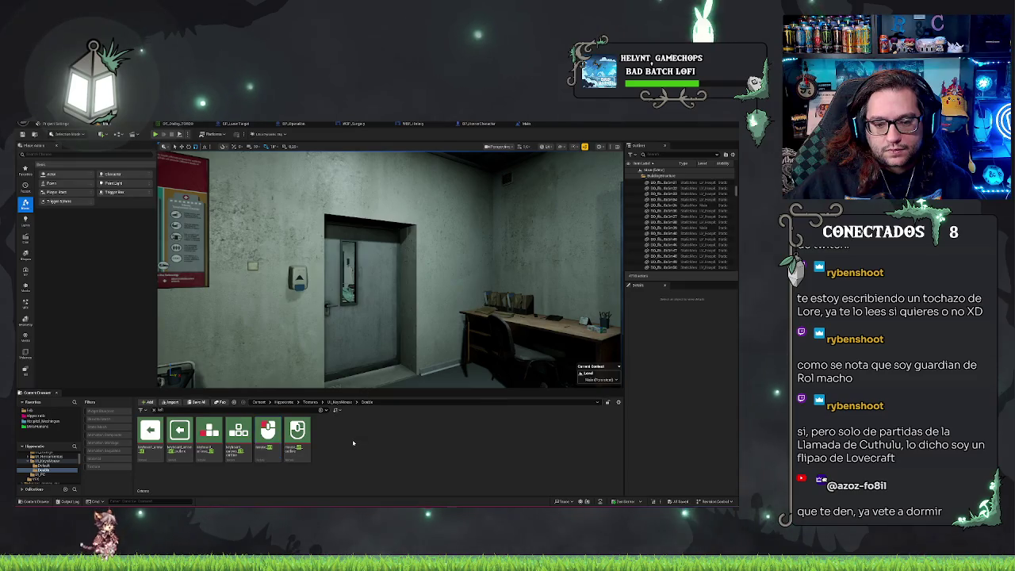
Browse the Content Browser to Hipposcenes > Sounds > SFX with the search filter cleared.
{"action": "left_click", "coordinate": [47, 416]}
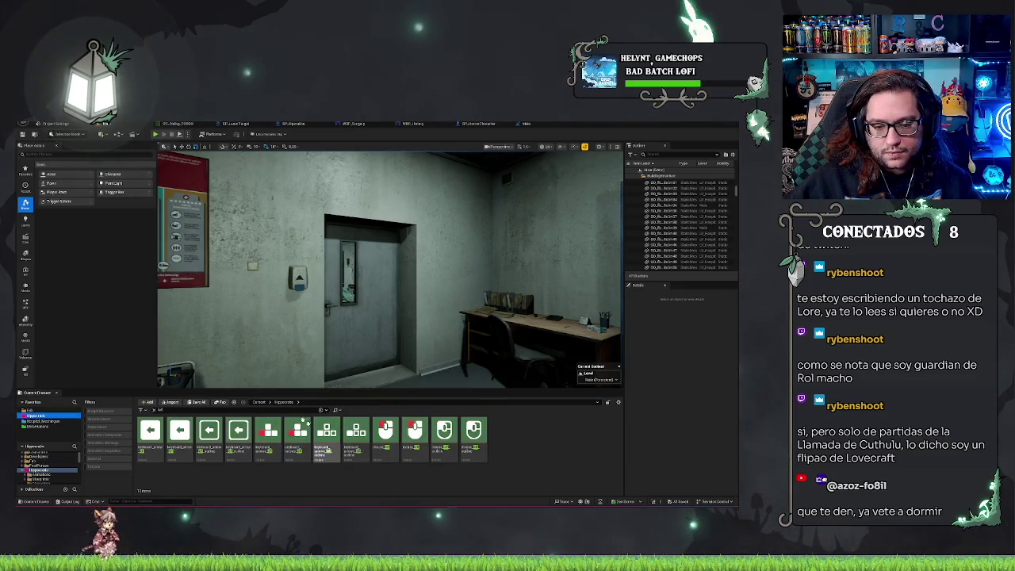
{"action": "left_click", "coordinate": [155, 411]}
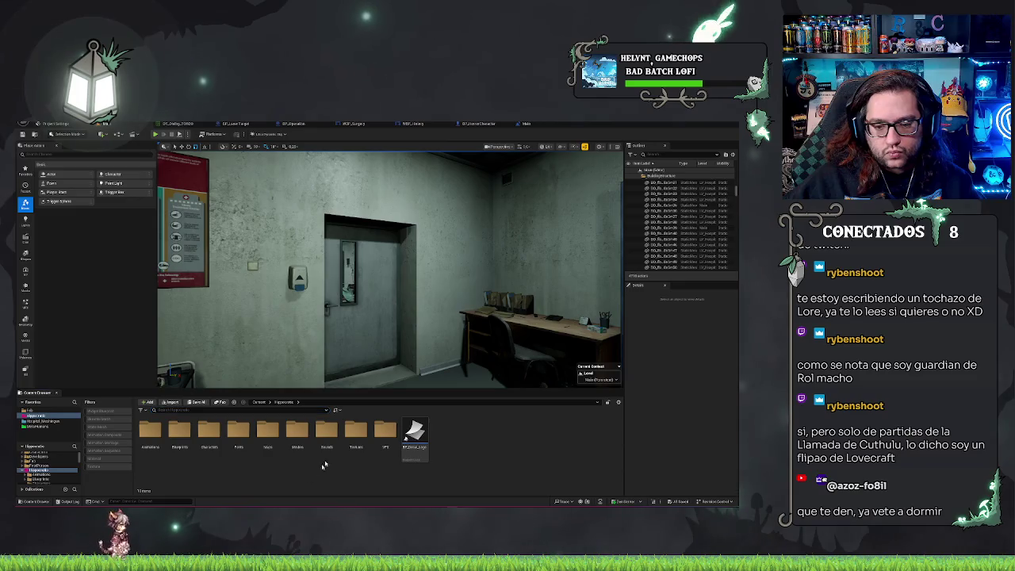
{"action": "double_click", "coordinate": [263, 424]}
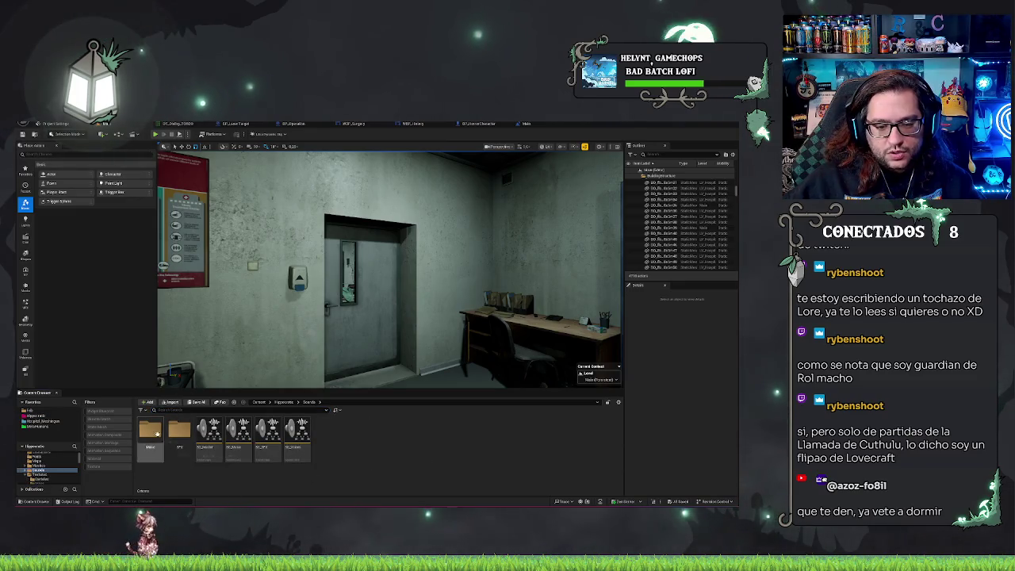
{"action": "double_click", "coordinate": [179, 429]}
Create a new folder named 'Keyfobs' inside SFX and open it.
{"action": "right_click", "coordinate": [414, 444]}
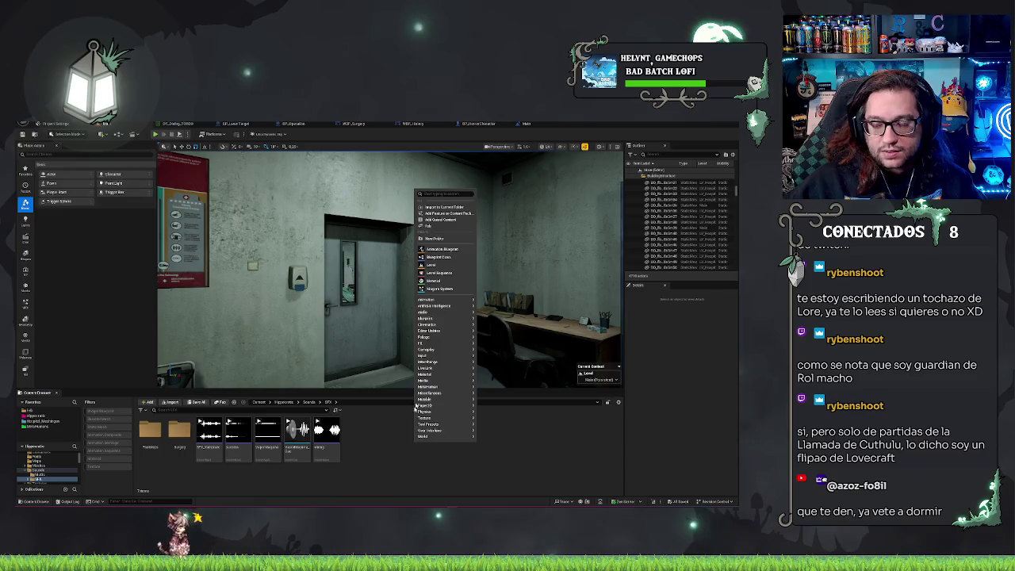
{"action": "left_click", "coordinate": [432, 228]}
{"action": "type", "text": "Keyfobs"}
{"action": "key", "text": "Return"}
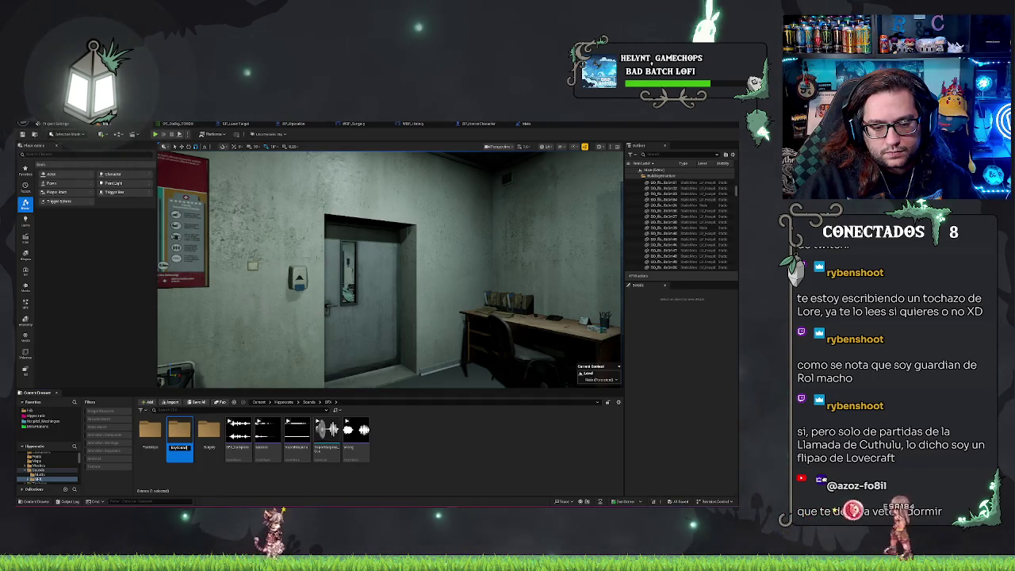
{"action": "double_click", "coordinate": [179, 432]}
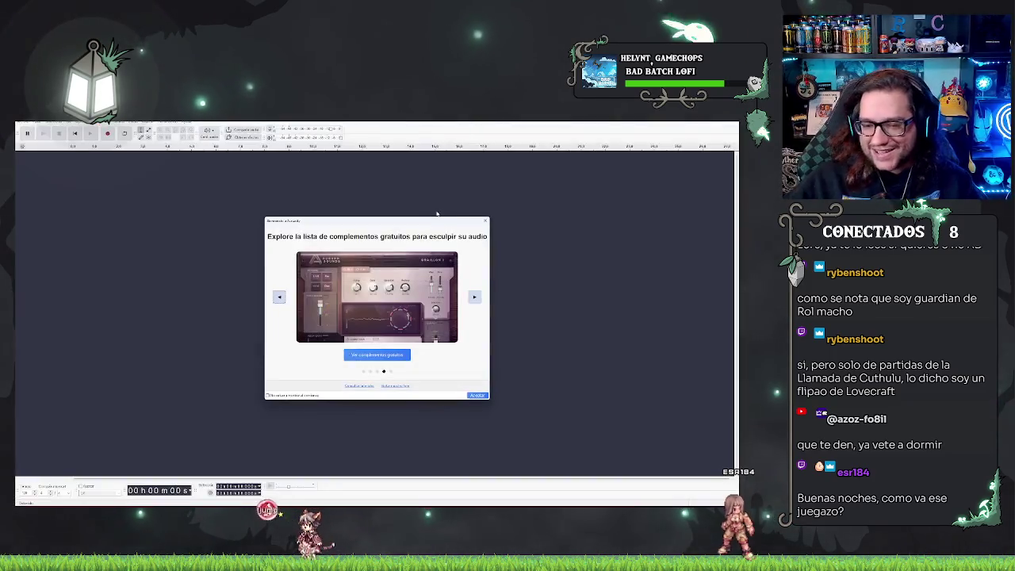
Dismiss Audacity's welcome dialog about free audio plugins.
{"action": "key", "text": "Return"}
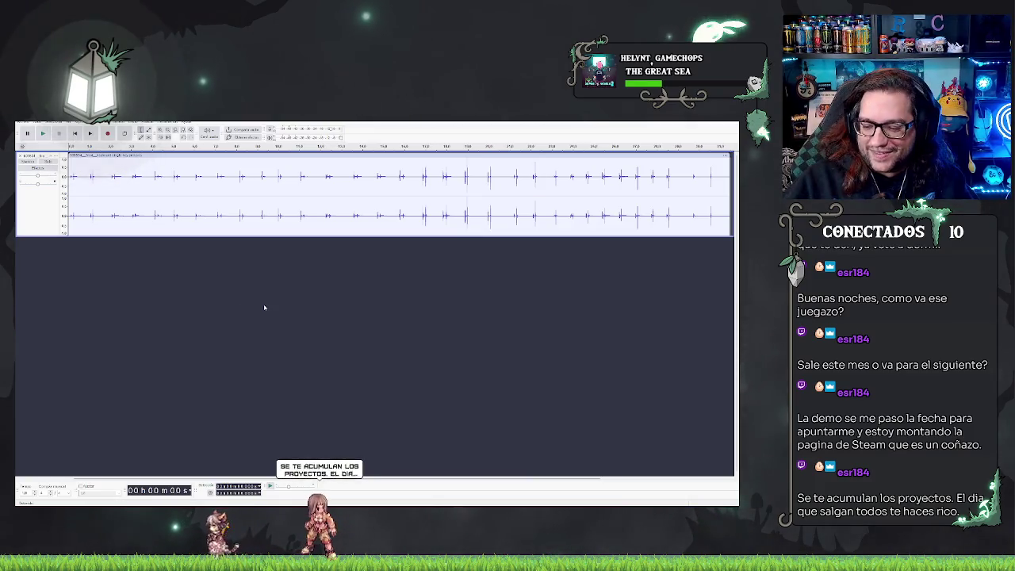
Play the key recording and delete a middle stretch of it.
{"action": "key", "text": "space"}
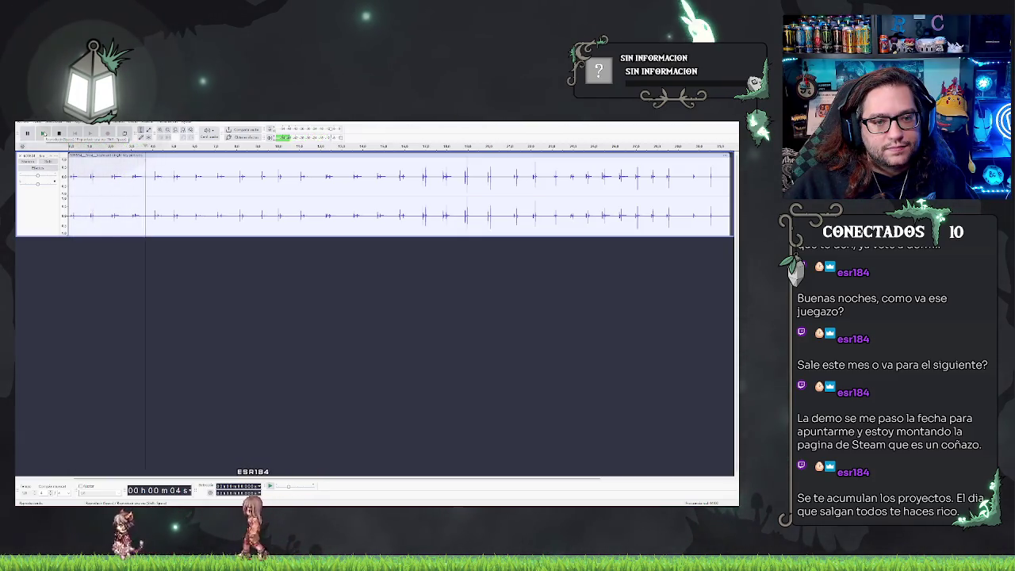
{"action": "left_click", "coordinate": [59, 134]}
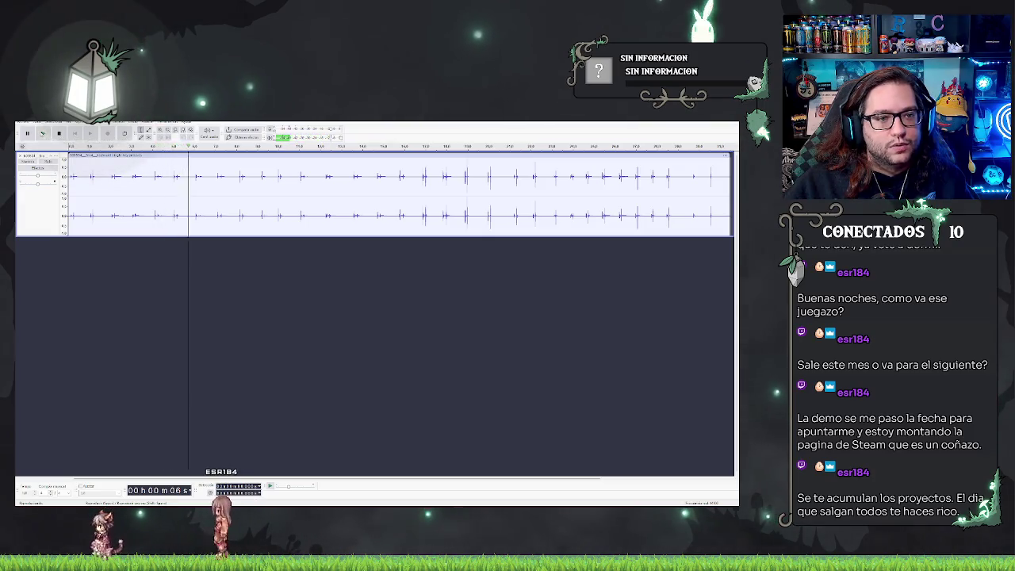
{"action": "left_click", "coordinate": [60, 134]}
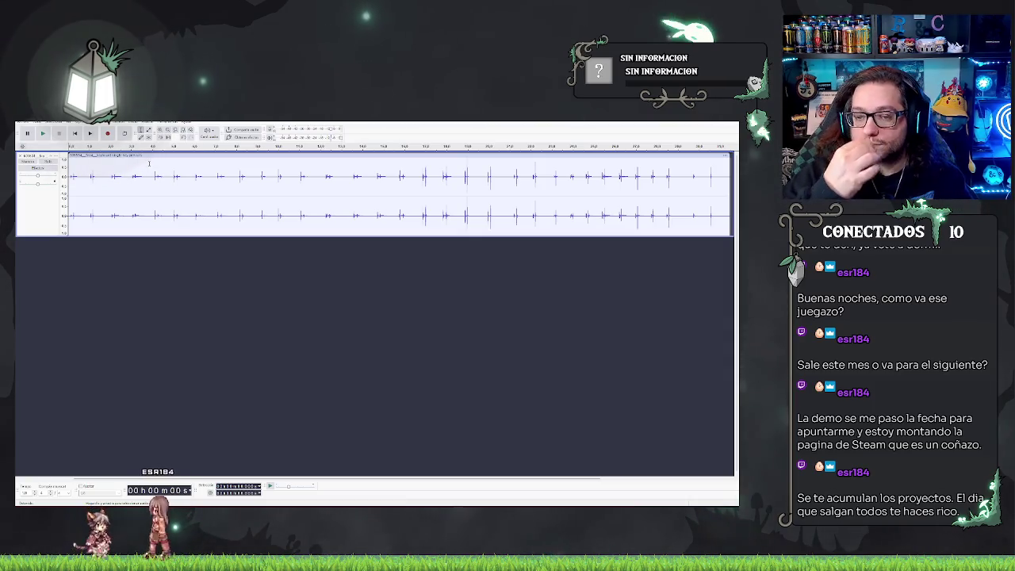
{"action": "left_click_drag", "start_coordinate": [149, 163], "coordinate": [411, 212]}
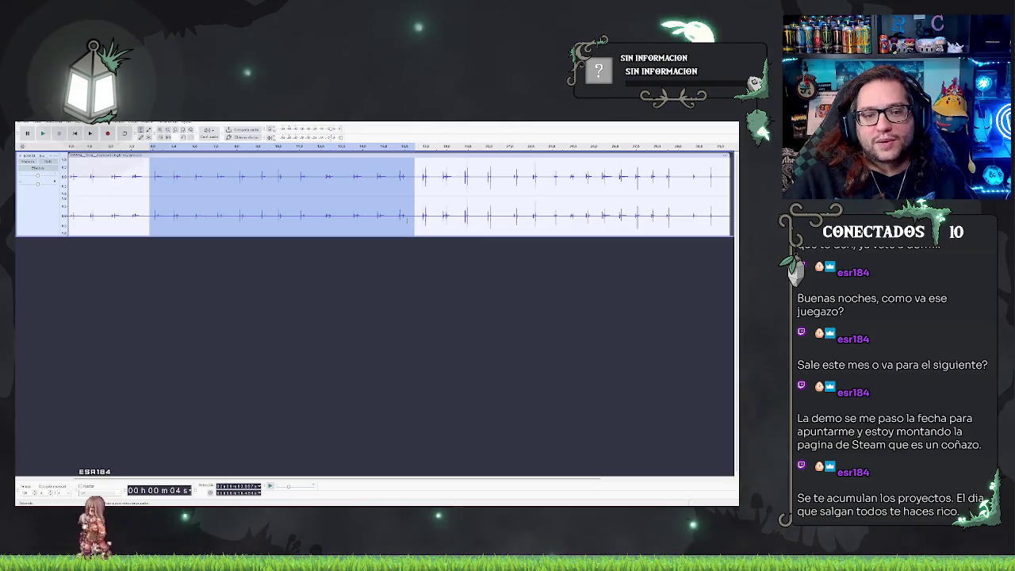
{"action": "key", "text": "Delete"}
{"action": "key", "text": "space"}
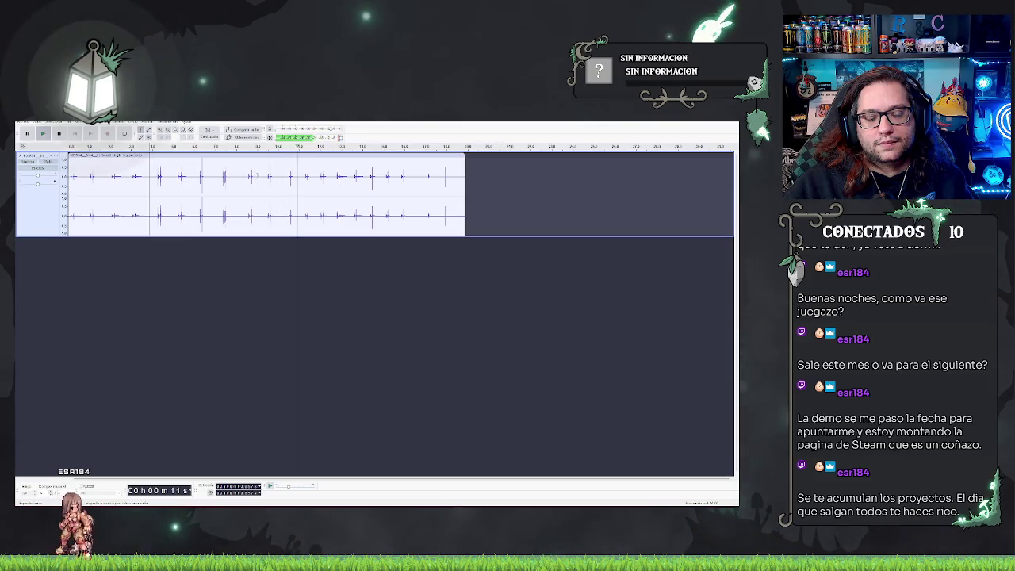
{"action": "key", "text": "space"}
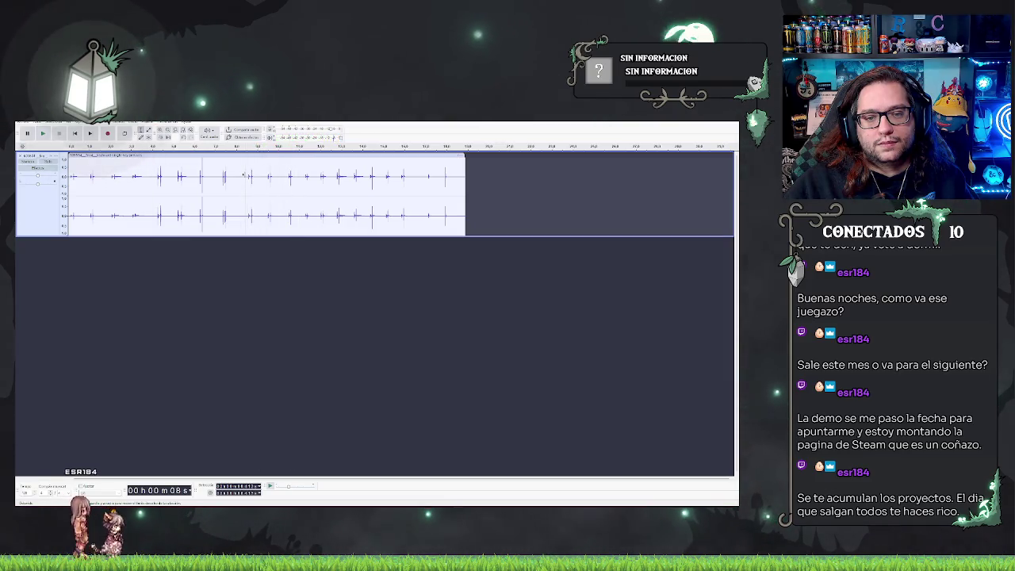
Preview the later part of the clip and delete the trailing stretches to the end.
{"action": "left_click", "coordinate": [197, 172]}
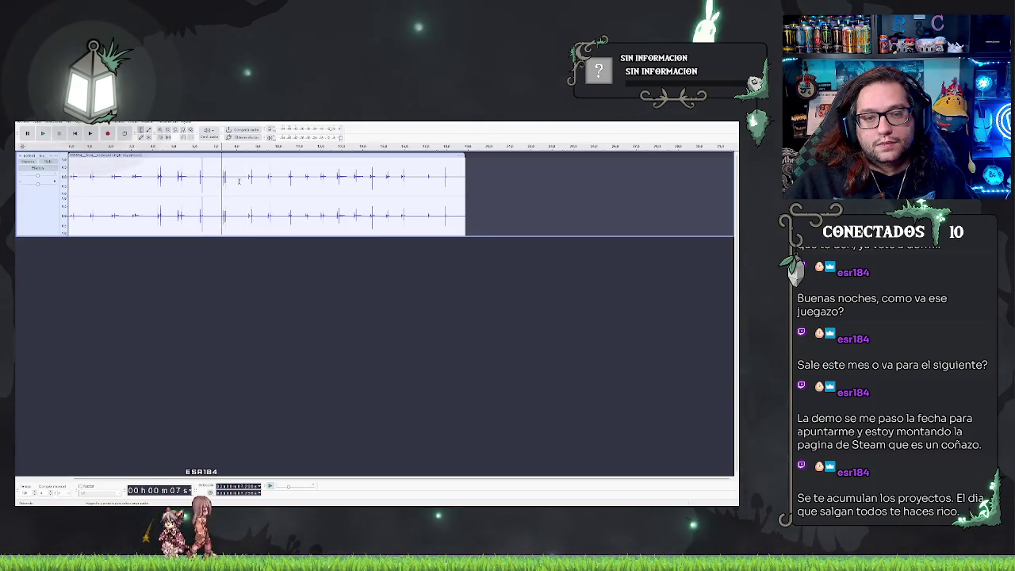
{"action": "left_click", "coordinate": [331, 178]}
{"action": "key", "text": "space"}
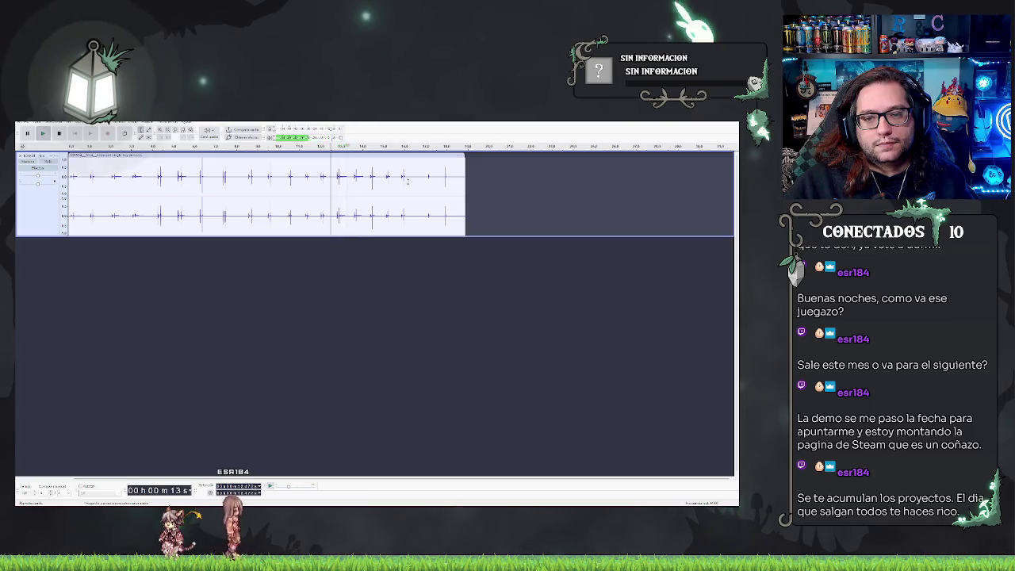
{"action": "key", "text": "space"}
{"action": "left_click_drag", "start_coordinate": [237, 181], "coordinate": [480, 181]}
{"action": "key", "text": "Delete"}
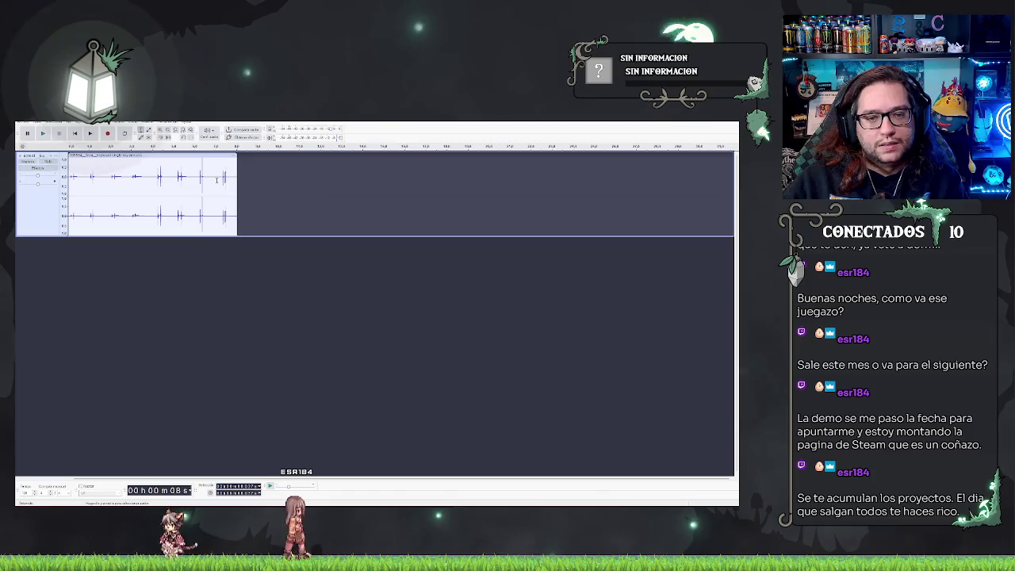
{"action": "left_click_drag", "start_coordinate": [216, 181], "coordinate": [165, 181]}
{"action": "key", "text": "Delete"}
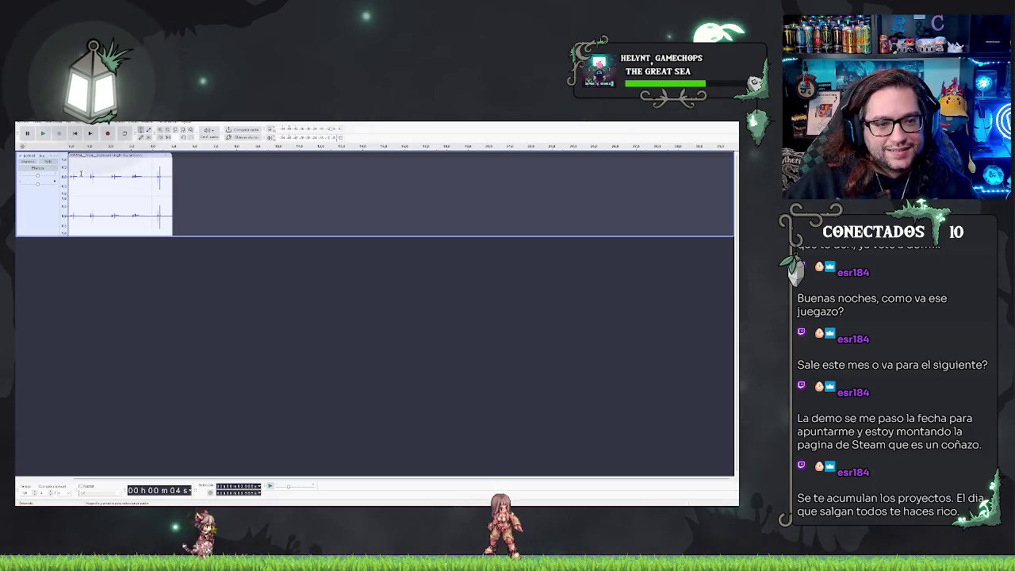
Play back the shortened clip and preview a short bit near its start.
{"action": "key", "text": "space"}
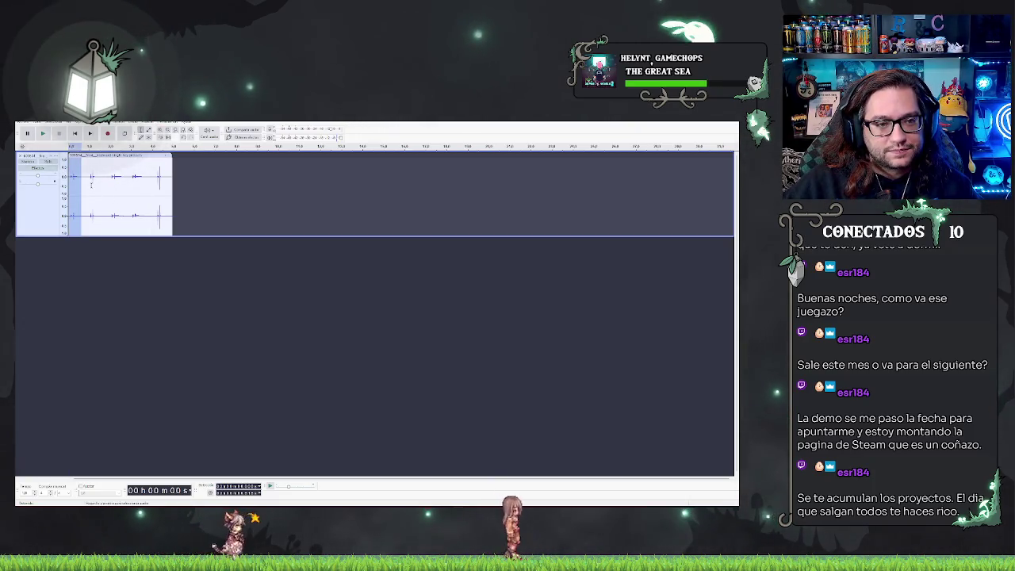
{"action": "key", "text": "space"}
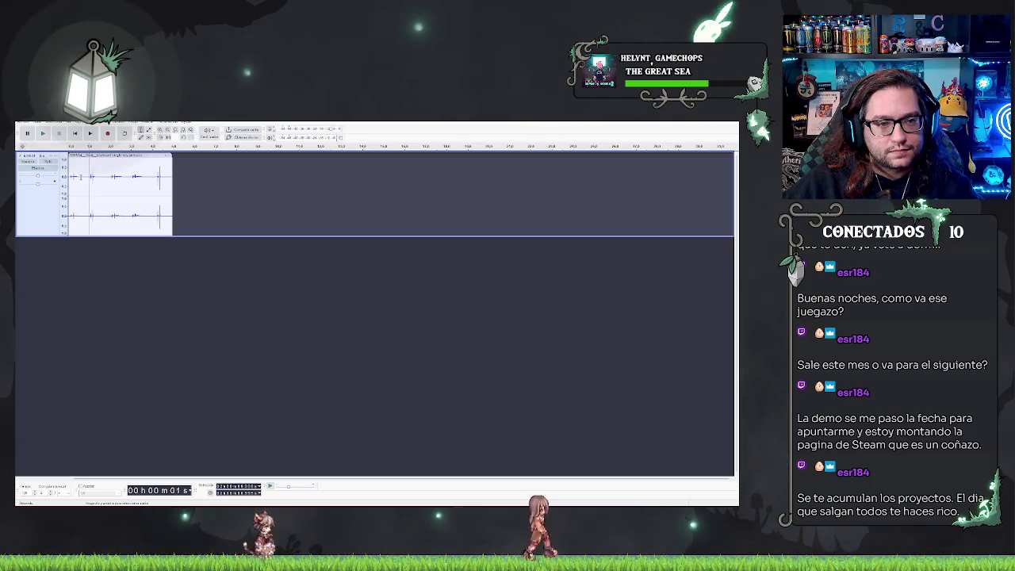
{"action": "left_click_drag", "start_coordinate": [80, 176], "coordinate": [70, 176]}
{"action": "key", "text": "space"}
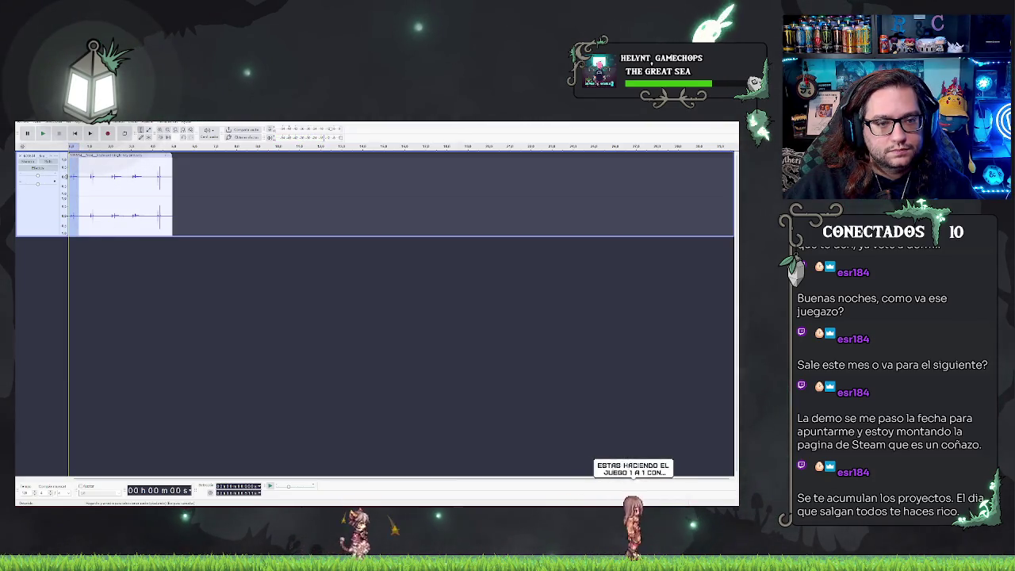
{"action": "key", "text": "space"}
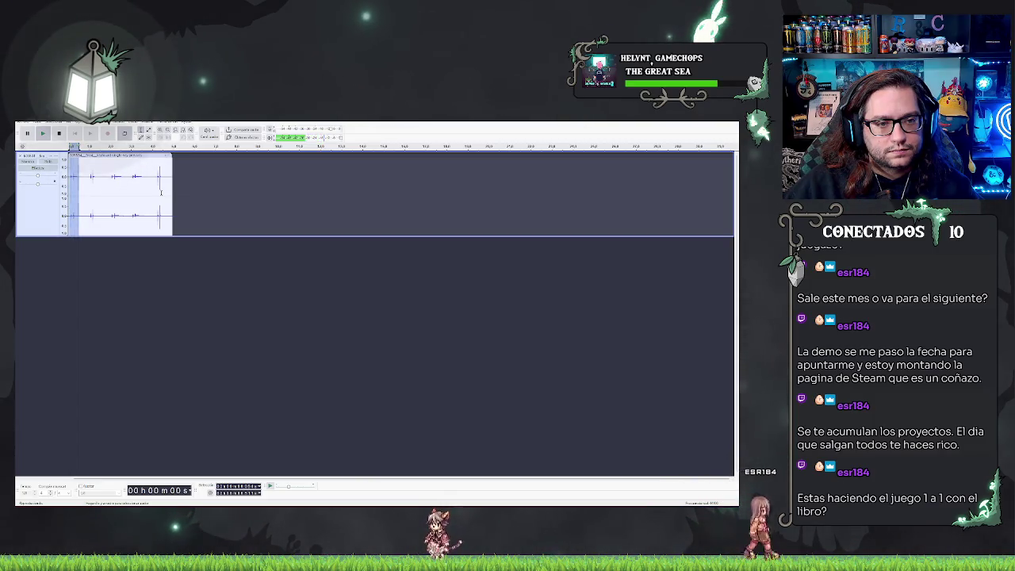
{"action": "left_click", "coordinate": [91, 175]}
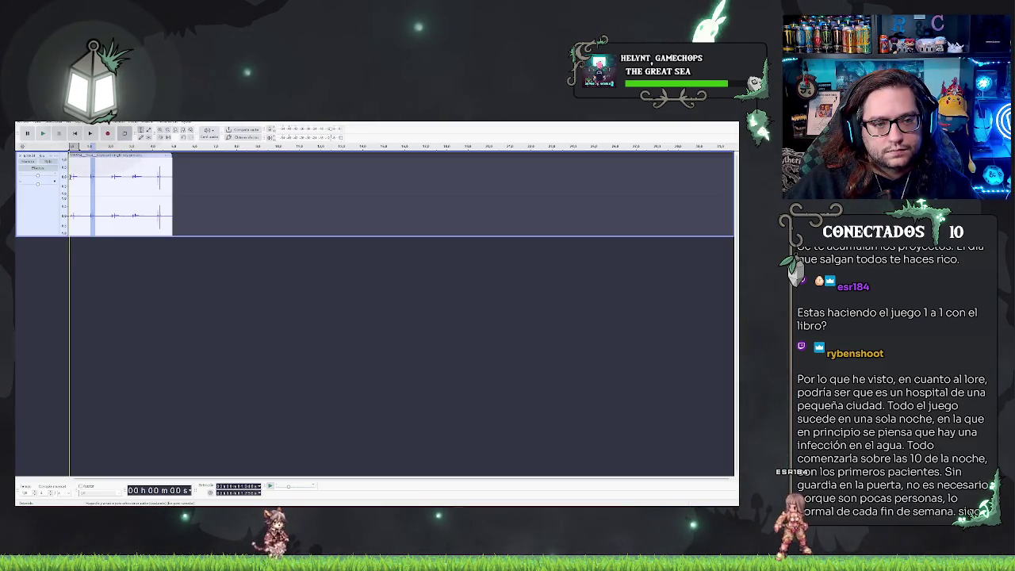
Zoom into the timeline, replay it, and select the first short key sound at the start.
{"action": "scroll", "coordinate": [79, 173], "scroll_direction": "up", "scroll_amount": 1}
{"action": "scroll", "coordinate": [163, 256], "scroll_direction": "up", "scroll_amount": 1}
{"action": "scroll", "coordinate": [181, 476], "scroll_direction": "up", "scroll_amount": 1}
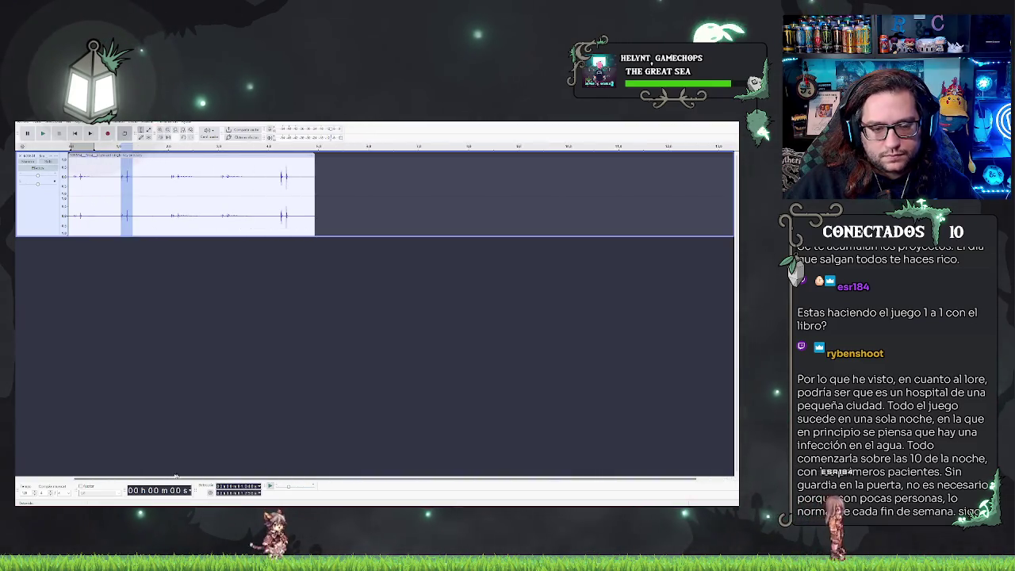
{"action": "left_click", "coordinate": [203, 180]}
{"action": "key", "text": "space"}
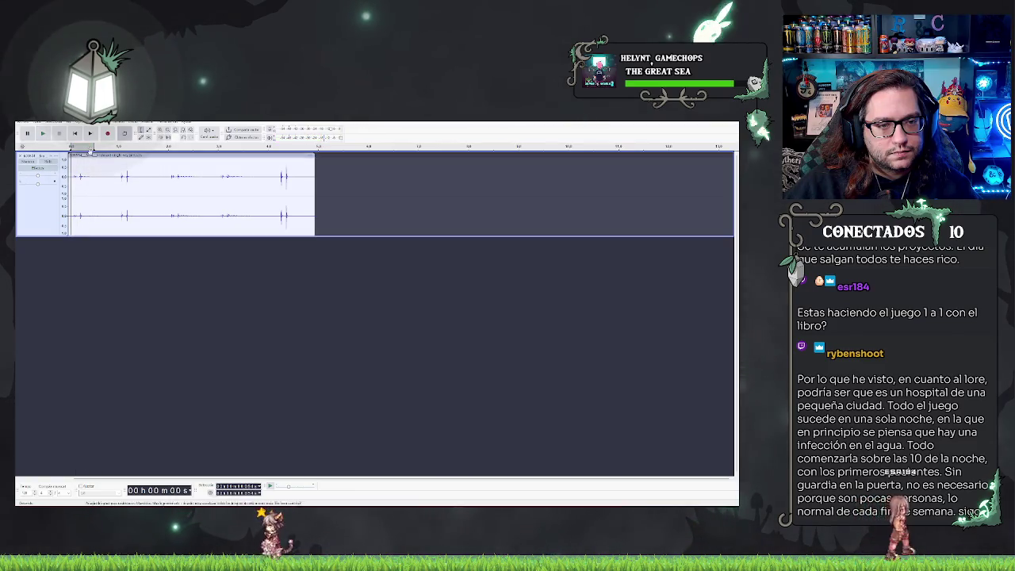
{"action": "key", "text": "space"}
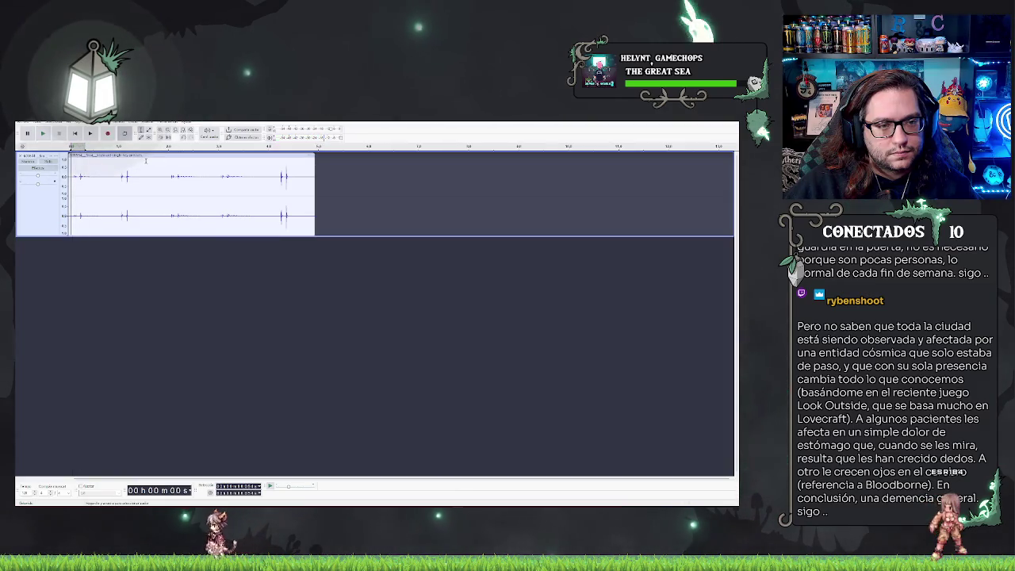
{"action": "left_click", "coordinate": [73, 161]}
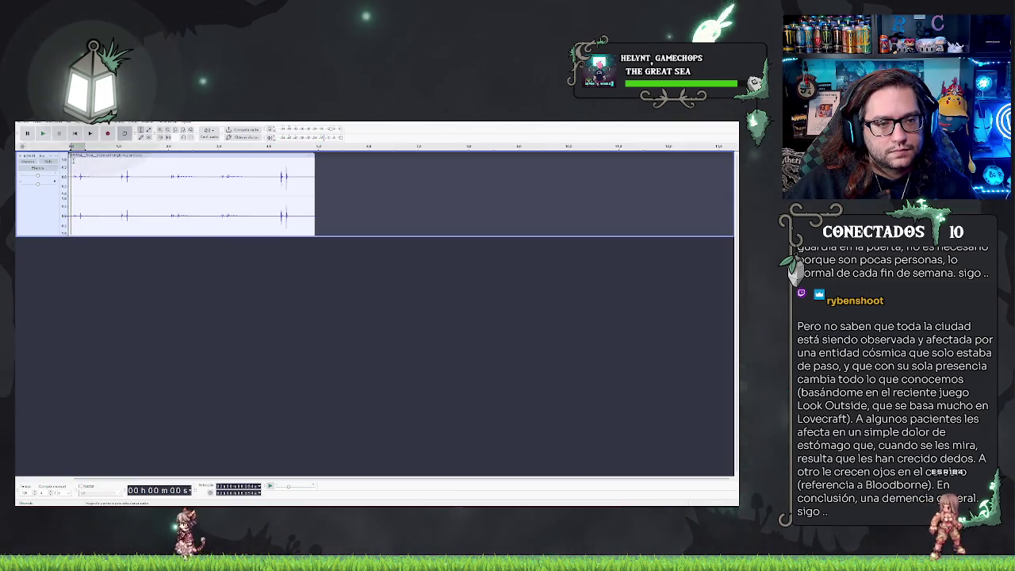
{"action": "left_click_drag", "start_coordinate": [72, 174], "coordinate": [85, 176]}
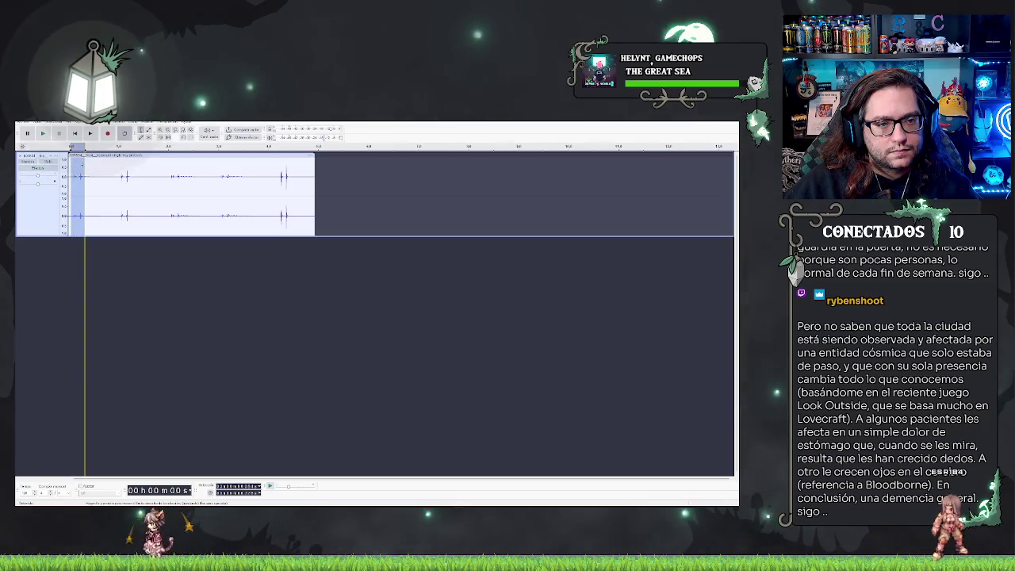
Cut the first key sound and paste it into a new stereo track.
{"action": "key", "text": "Delete"}
{"action": "right_click", "coordinate": [192, 290]}
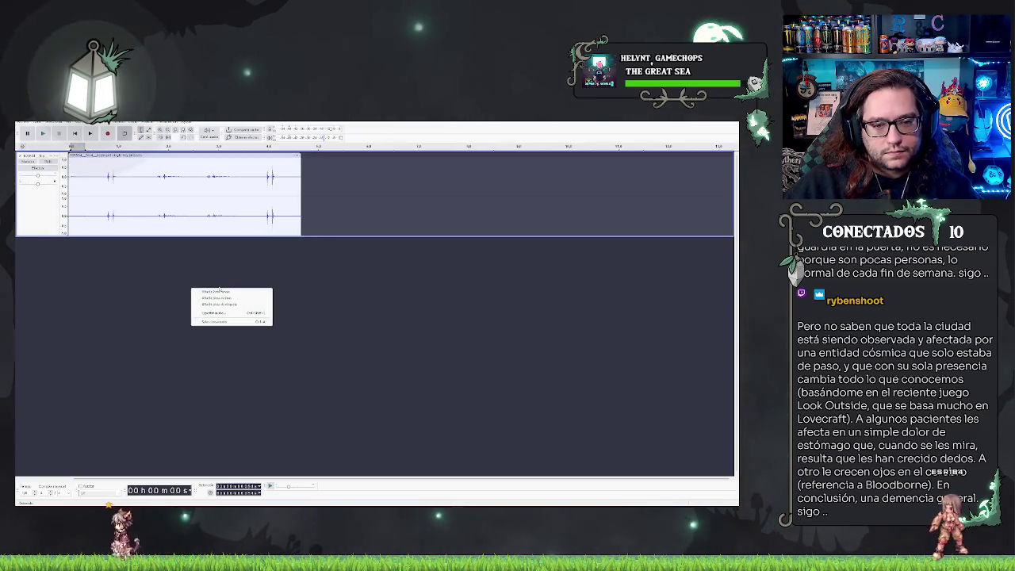
{"action": "left_click", "coordinate": [225, 297]}
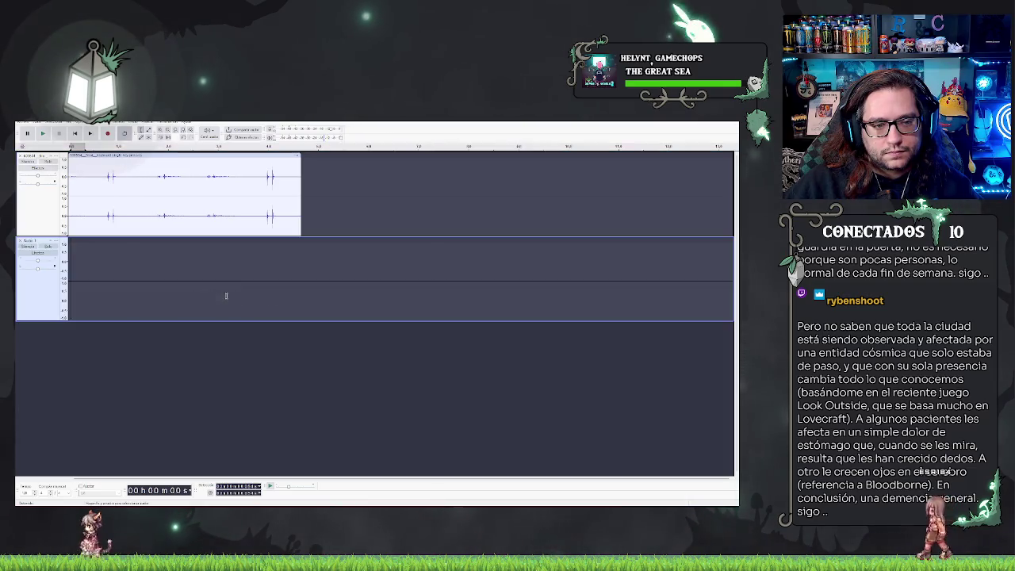
{"action": "key", "text": "ctrl+v"}
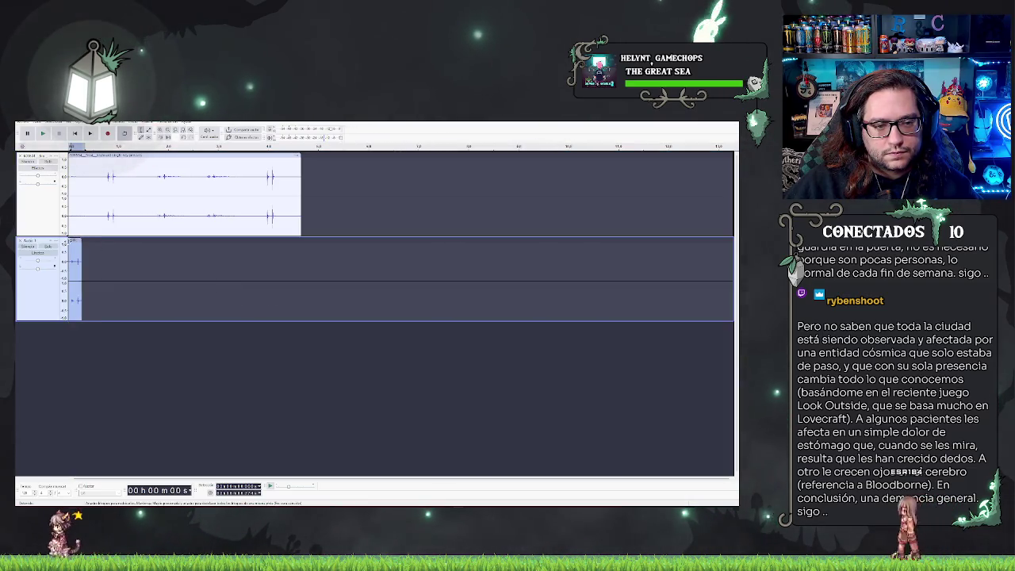
{"action": "left_click", "coordinate": [35, 242]}
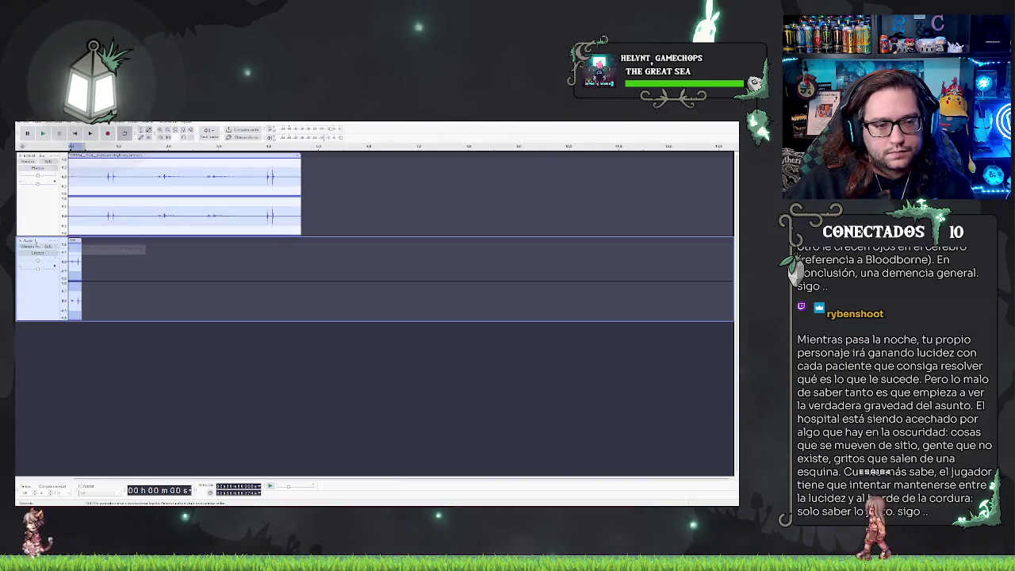
{"action": "left_click", "coordinate": [116, 259]}
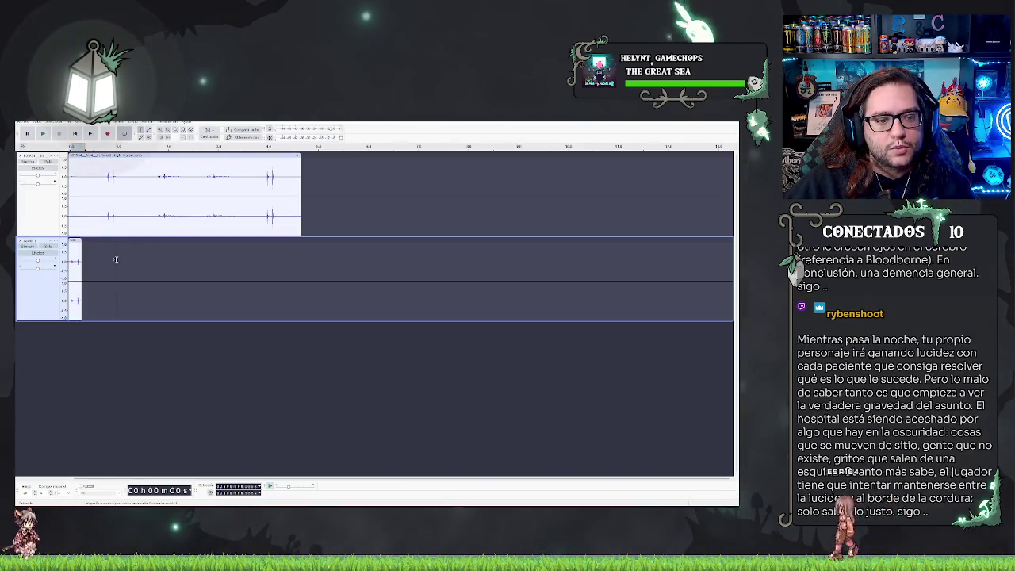
{"action": "double_click", "coordinate": [75, 269]}
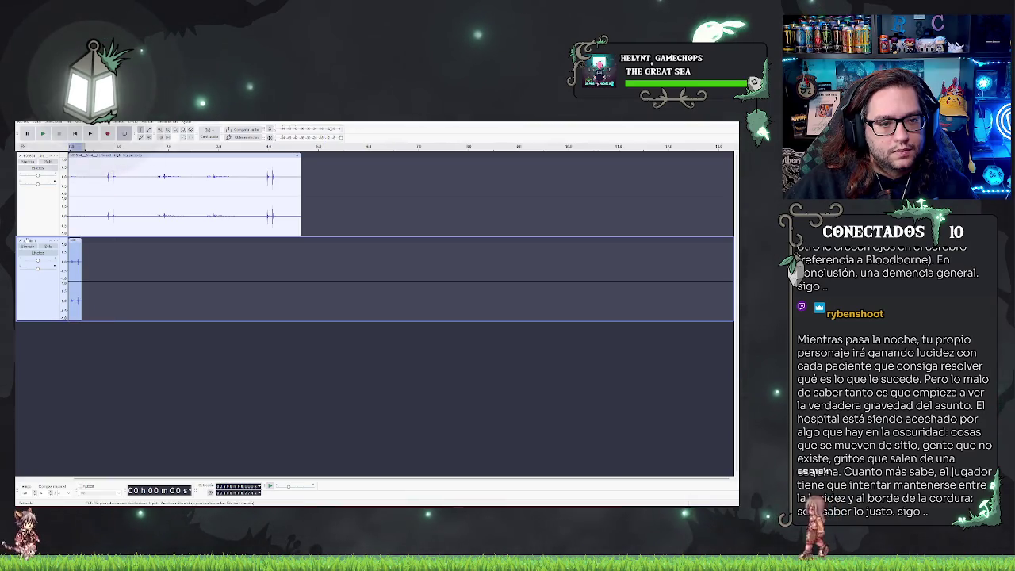
Rename the new Audio 1 track to 'SFX'.
{"action": "right_click", "coordinate": [53, 243]}
{"action": "left_click", "coordinate": [76, 248]}
{"action": "type", "text": "SFX"}
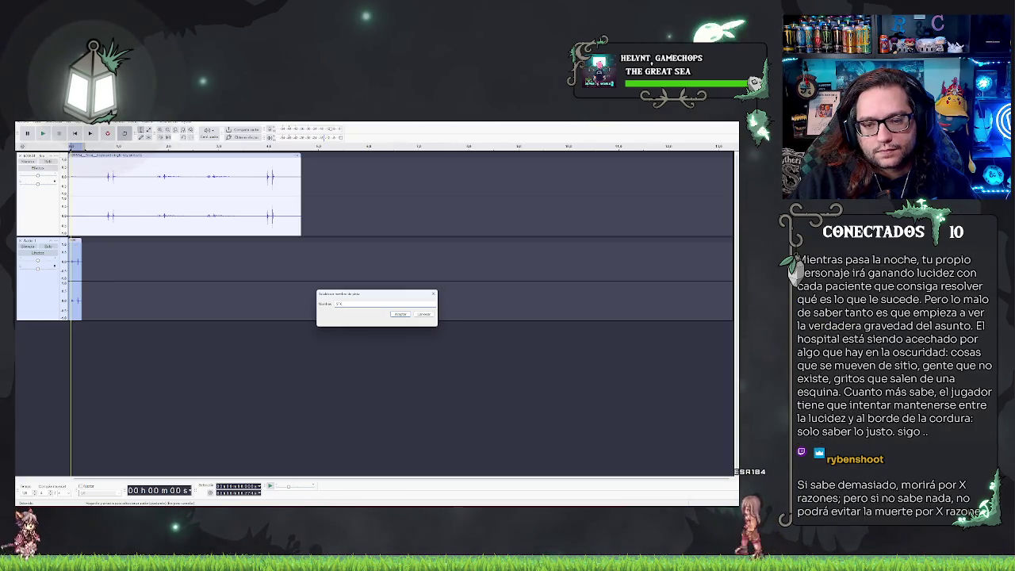
{"action": "key", "text": "Return"}
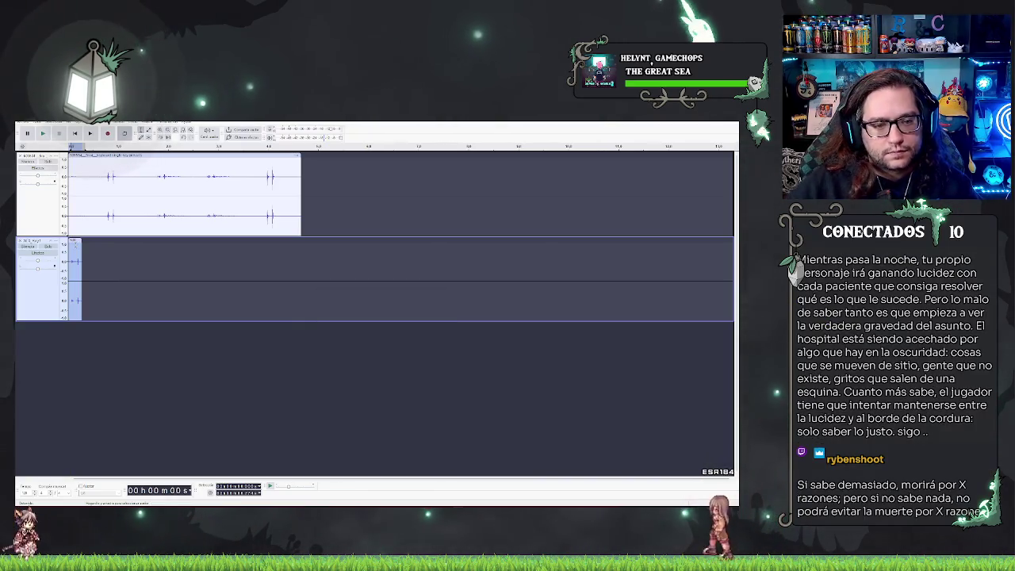
{"action": "left_click", "coordinate": [215, 363]}
{"action": "left_click", "coordinate": [107, 194]}
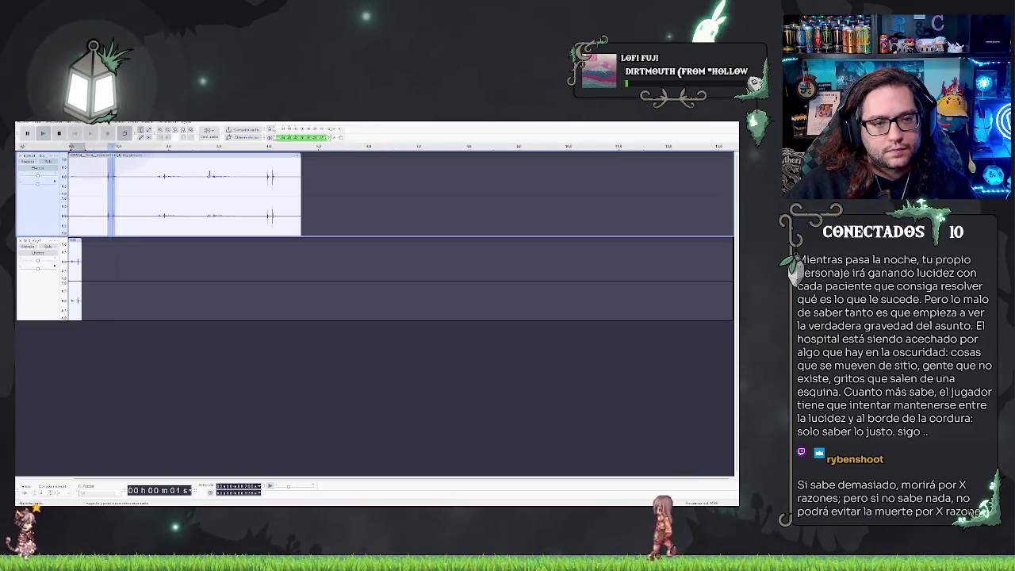
Replay the recording and cut the second key sound out of the original clip.
{"action": "key", "text": "space"}
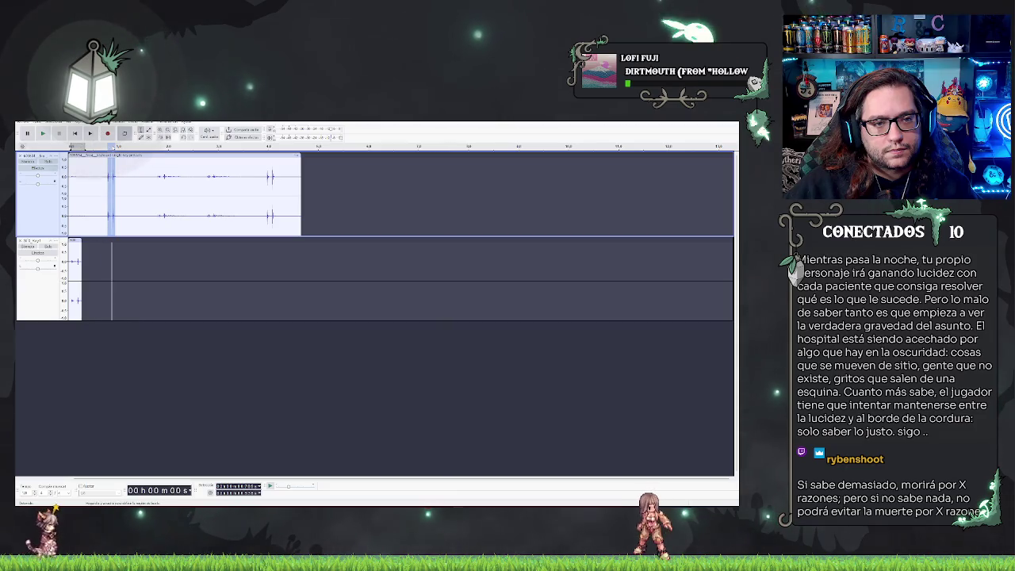
{"action": "key", "text": "space"}
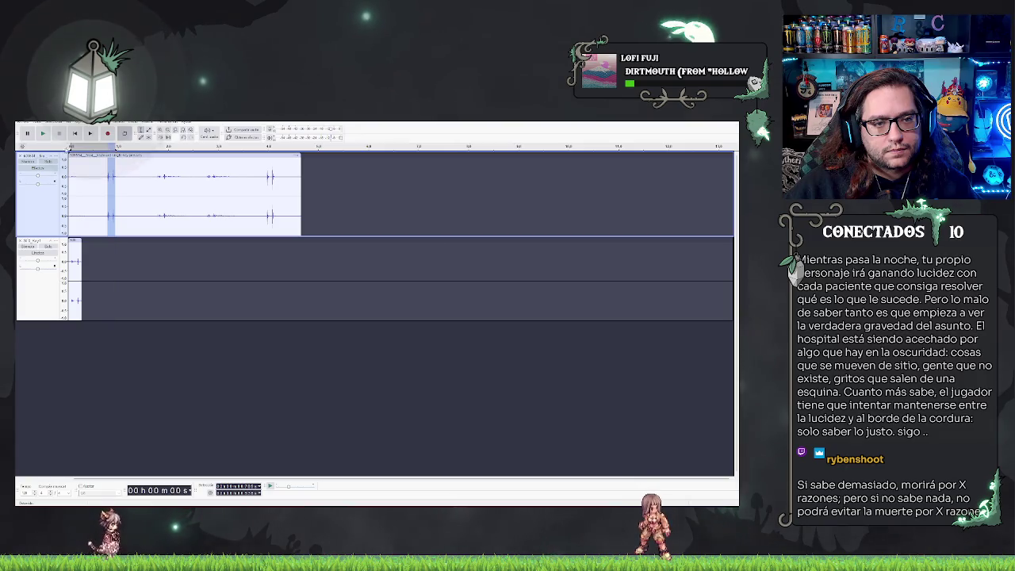
{"action": "key", "text": "space"}
{"action": "key", "text": "r"}
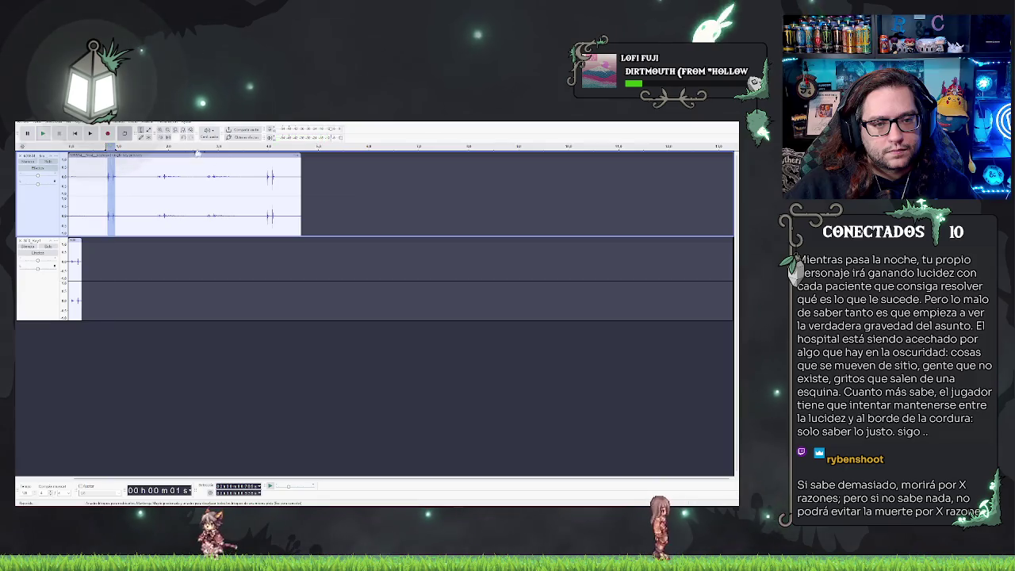
{"action": "key", "text": "Delete"}
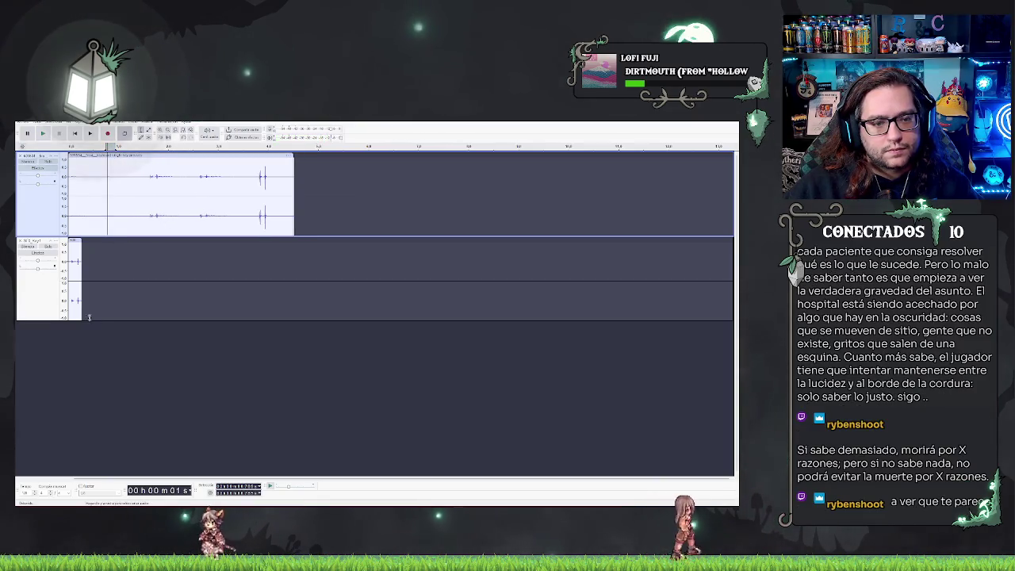
Add a third track holding the second key sound at time zero, named 'SFX_Key2'.
{"action": "right_click", "coordinate": [116, 351]}
{"action": "left_click", "coordinate": [142, 359]}
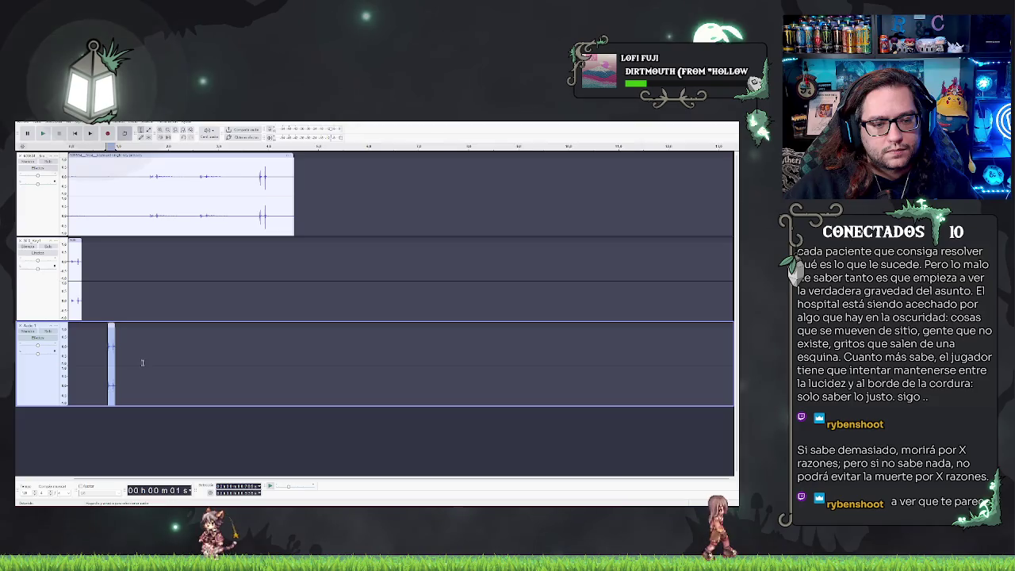
{"action": "left_click_drag", "start_coordinate": [111, 327], "coordinate": [71, 328]}
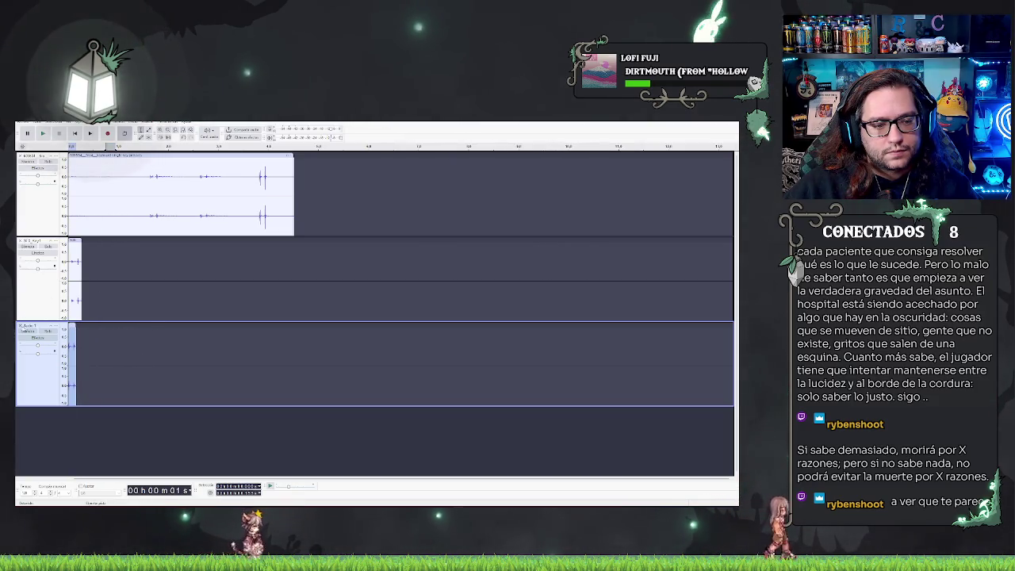
{"action": "left_click", "coordinate": [30, 326]}
{"action": "left_click", "coordinate": [75, 334]}
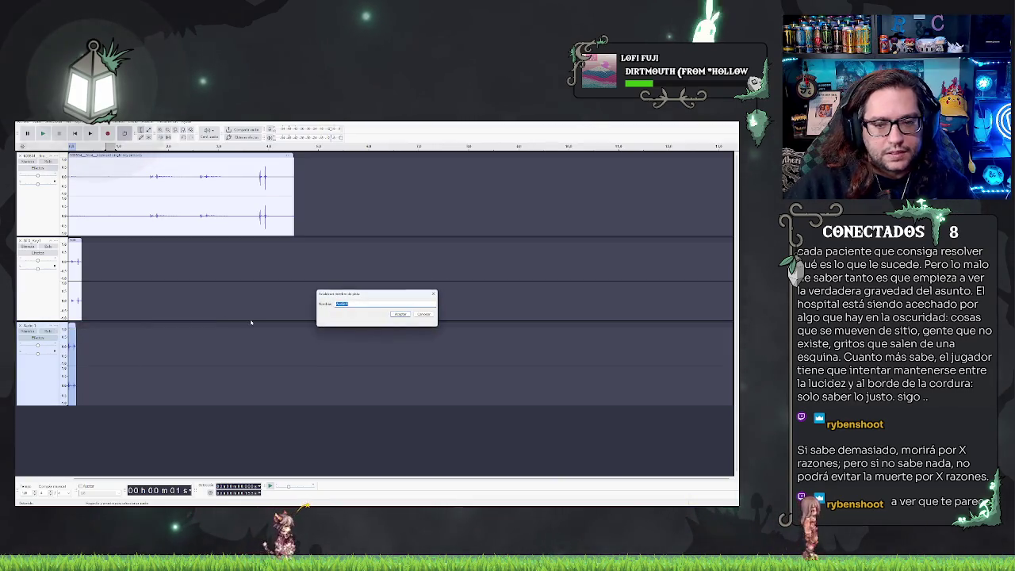
{"action": "type", "text": "SFX_Key2"}
{"action": "key", "text": "Return"}
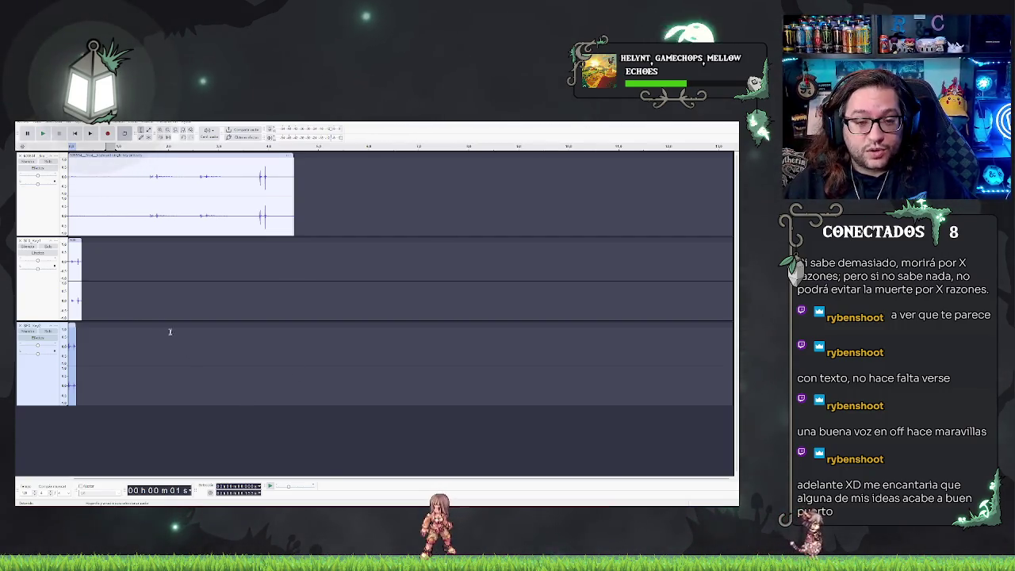
Play the first track and delete a short selected stretch of audio.
{"action": "left_click", "coordinate": [149, 213]}
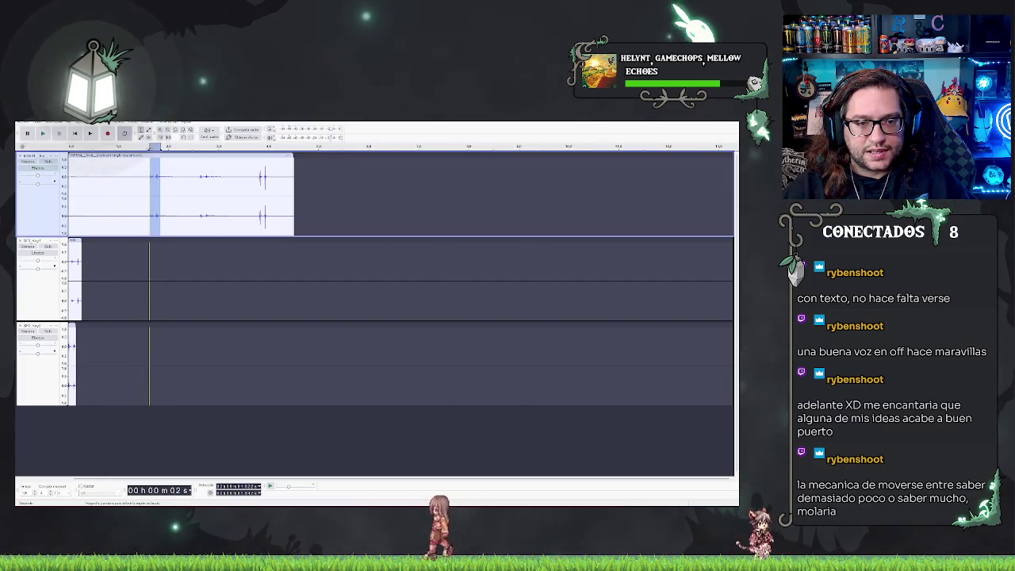
{"action": "key", "text": "space"}
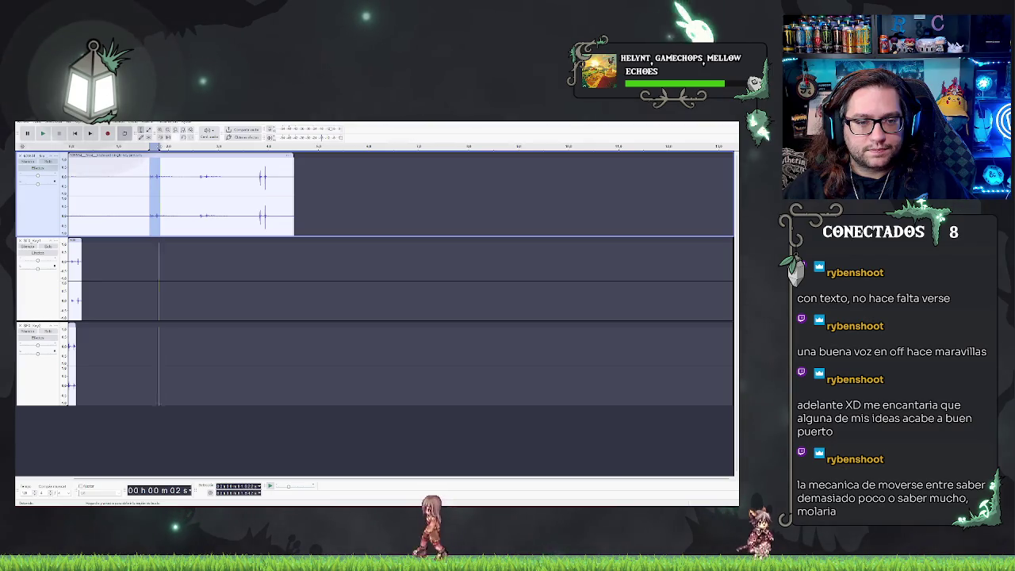
{"action": "left_click", "coordinate": [226, 148]}
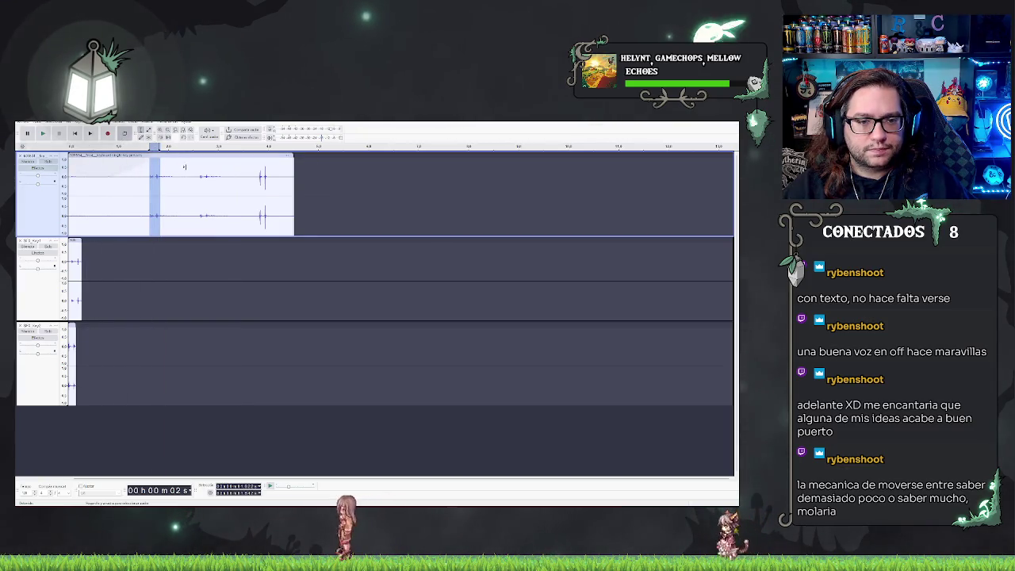
{"action": "key", "text": "Delete"}
Add a new track, move the short Audio 1 clip to the start, and trim its end.
{"action": "left_click", "coordinate": [111, 431]}
{"action": "right_click", "coordinate": [111, 431]}
{"action": "left_click", "coordinate": [131, 437]}
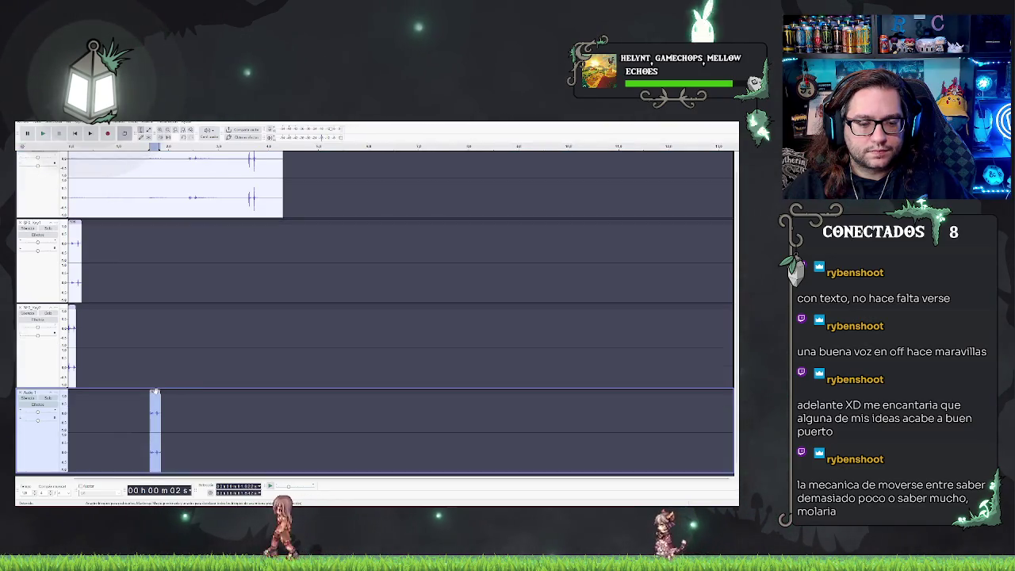
{"action": "left_click_drag", "start_coordinate": [155, 391], "coordinate": [81, 394]}
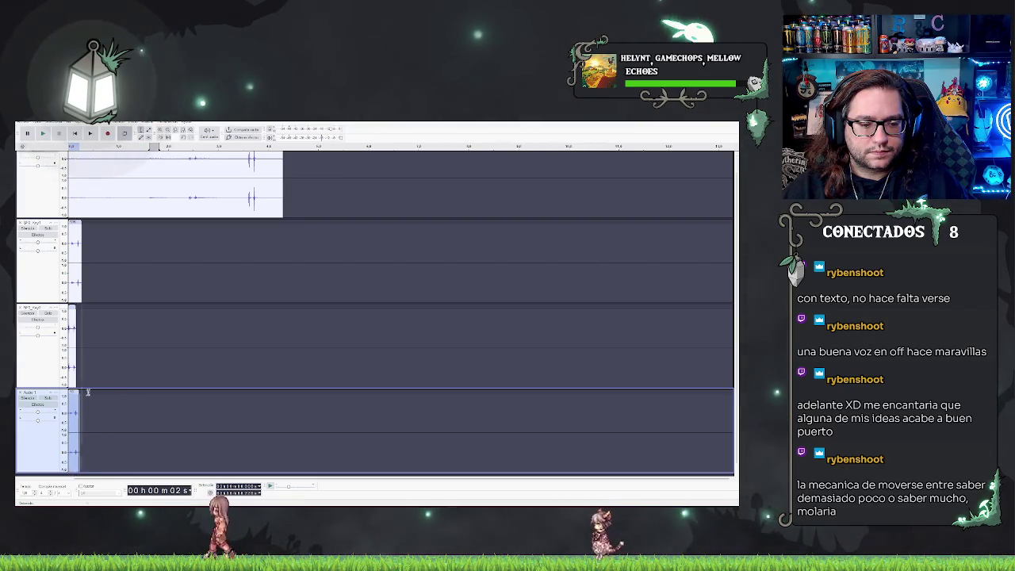
{"action": "scroll", "coordinate": [98, 421], "scroll_direction": "up", "scroll_amount": 3, "text": "ctrl"}
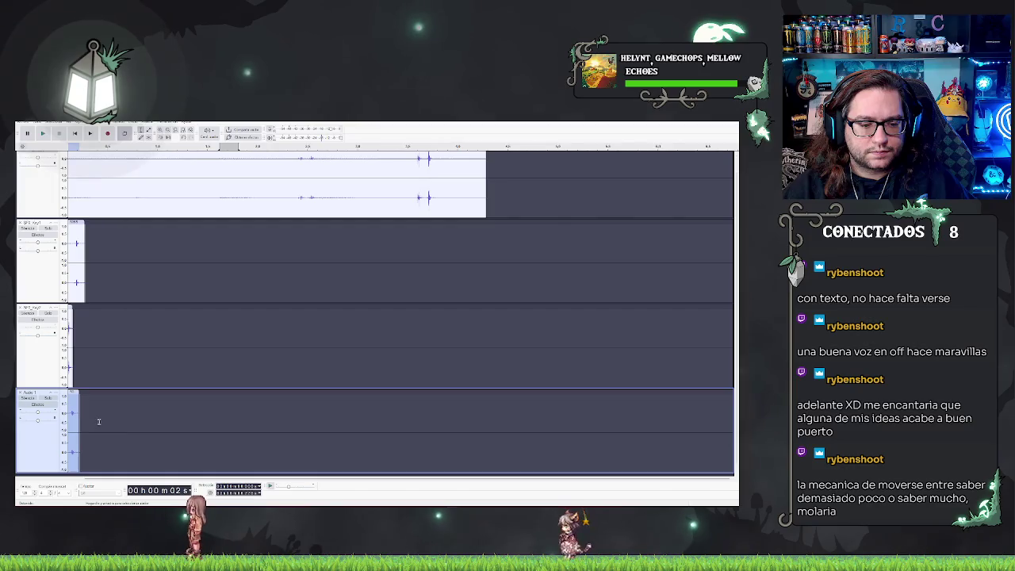
{"action": "scroll", "coordinate": [95, 416], "scroll_direction": "up", "scroll_amount": 1, "text": "ctrl"}
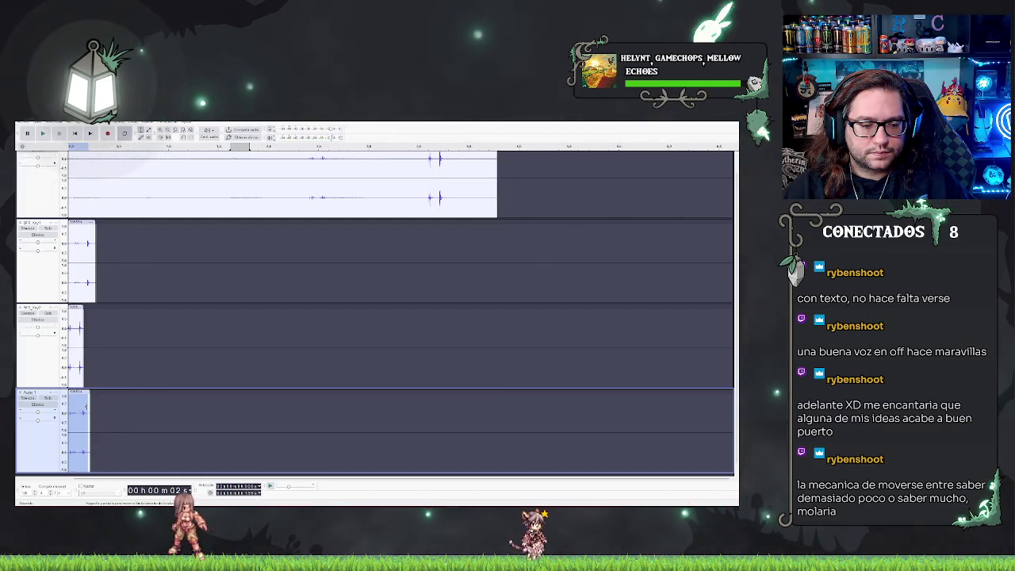
{"action": "left_click", "coordinate": [93, 403]}
{"action": "left_click_drag", "start_coordinate": [92, 403], "coordinate": [85, 402]}
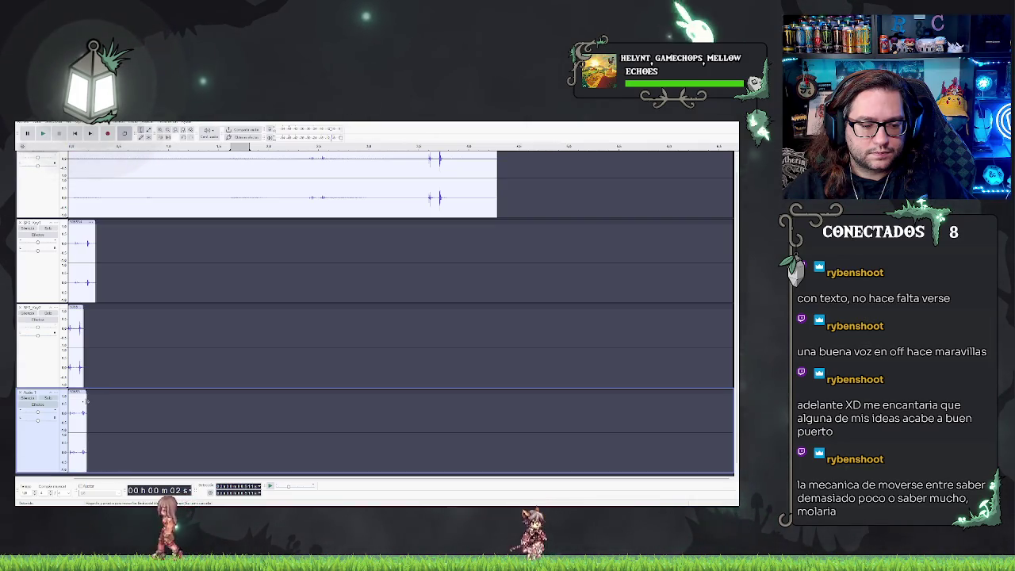
Select and preview a short stretch of the top recording, then delete it.
{"action": "left_click", "coordinate": [217, 403]}
{"action": "scroll", "coordinate": [216, 402], "scroll_direction": "down", "scroll_amount": 1}
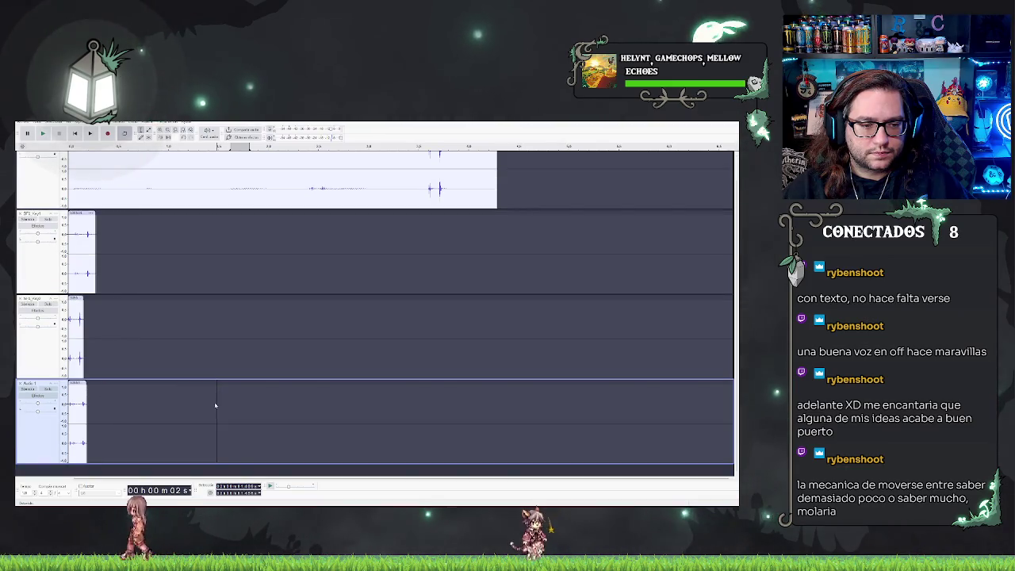
{"action": "left_click", "coordinate": [238, 278]}
{"action": "scroll", "coordinate": [314, 238], "scroll_direction": "up", "scroll_amount": 3}
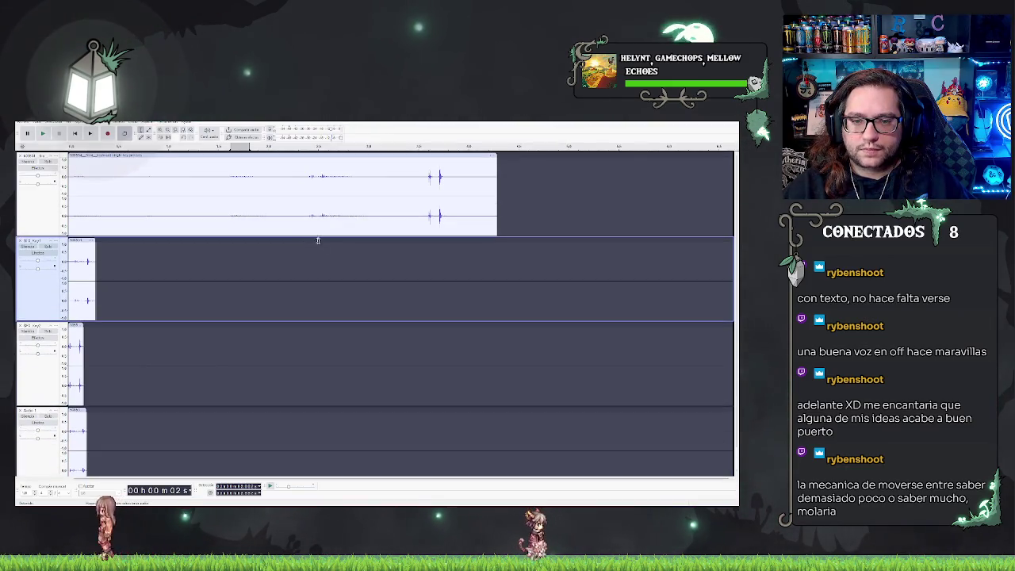
{"action": "left_click_drag", "start_coordinate": [309, 176], "coordinate": [327, 174]}
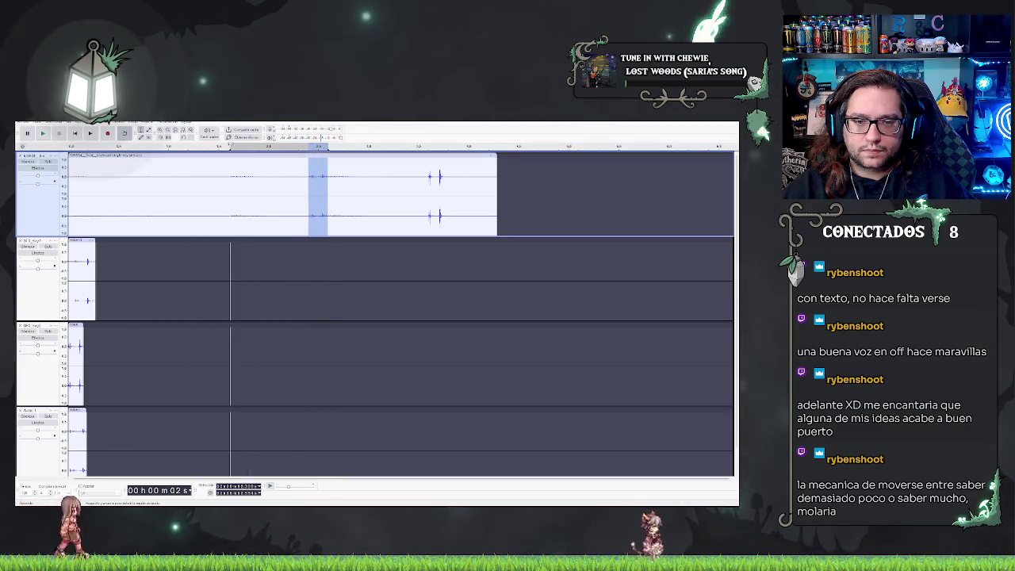
{"action": "key", "text": "space"}
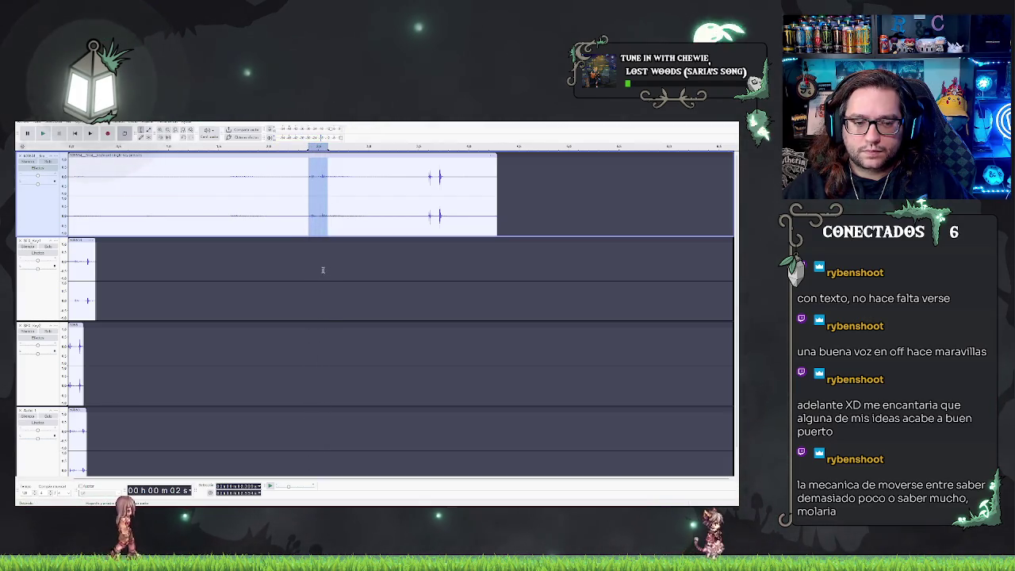
{"action": "key", "text": "Delete"}
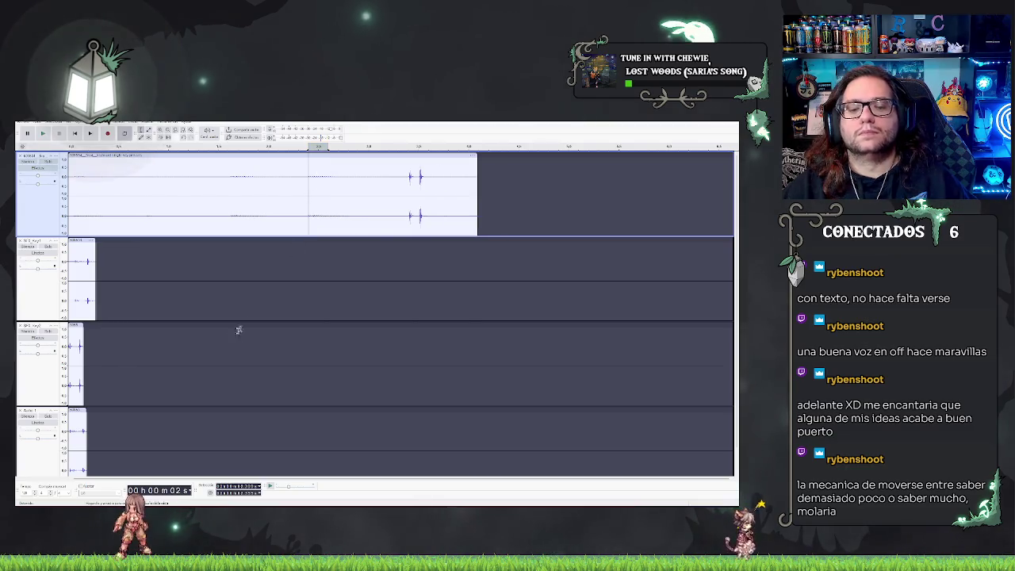
{"action": "scroll", "coordinate": [245, 322], "scroll_direction": "down", "scroll_amount": 1}
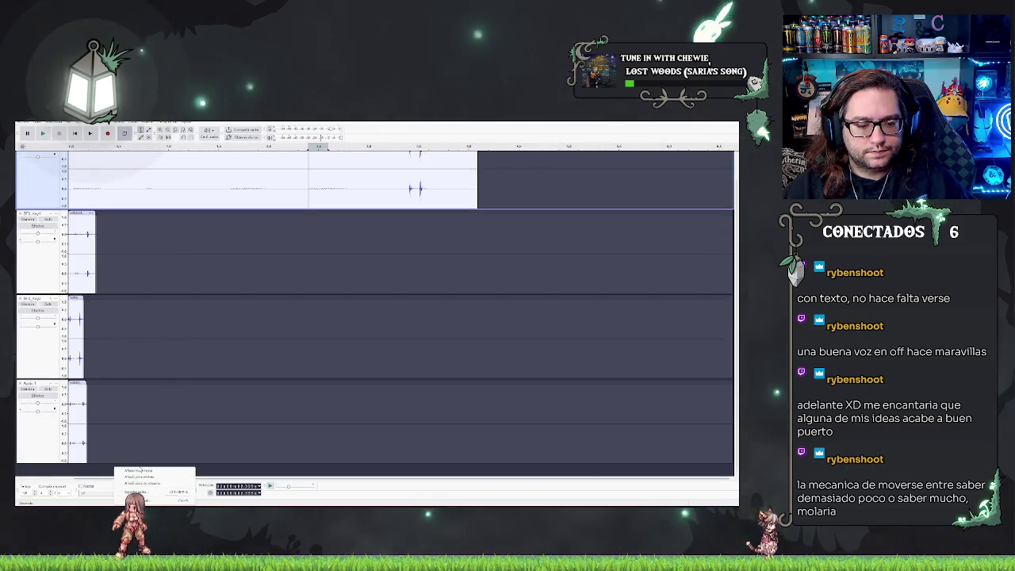
Export the tracks as separate audio files and close Audacity without saving.
{"action": "key", "text": "ctrl+shift+n"}
{"action": "key", "text": "ctrl+shift+e"}
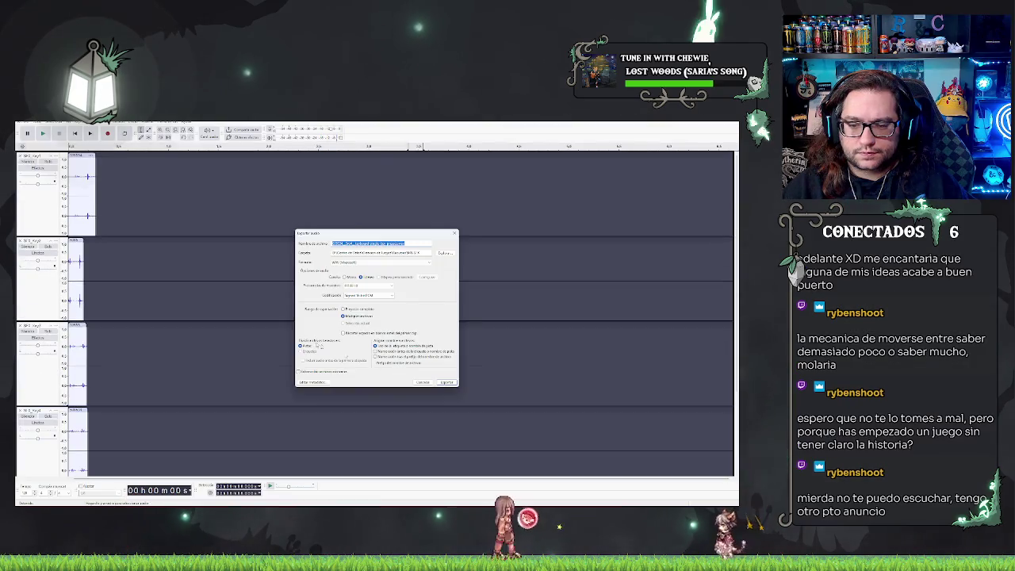
{"action": "left_click", "coordinate": [447, 383]}
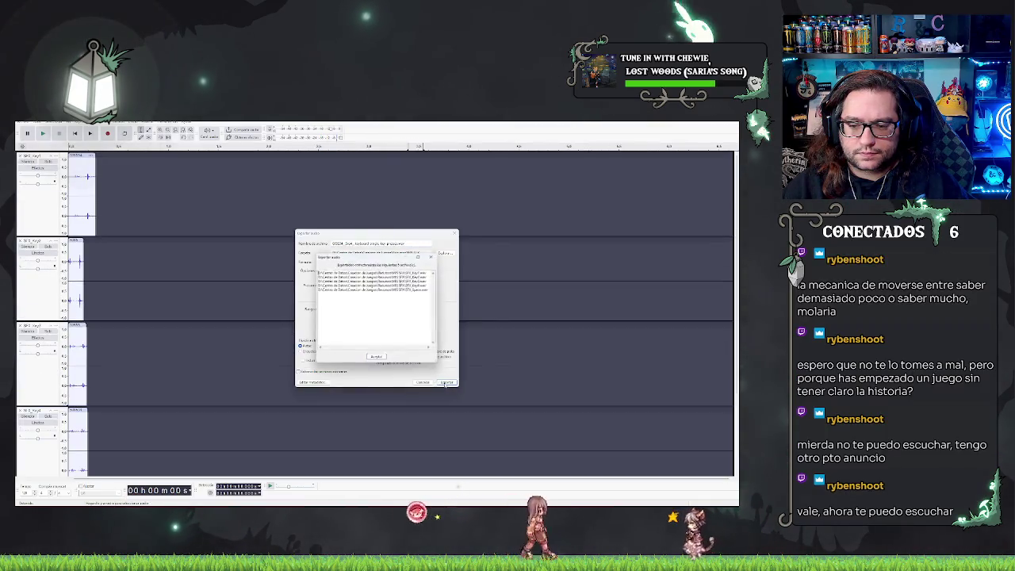
{"action": "key", "text": "Return"}
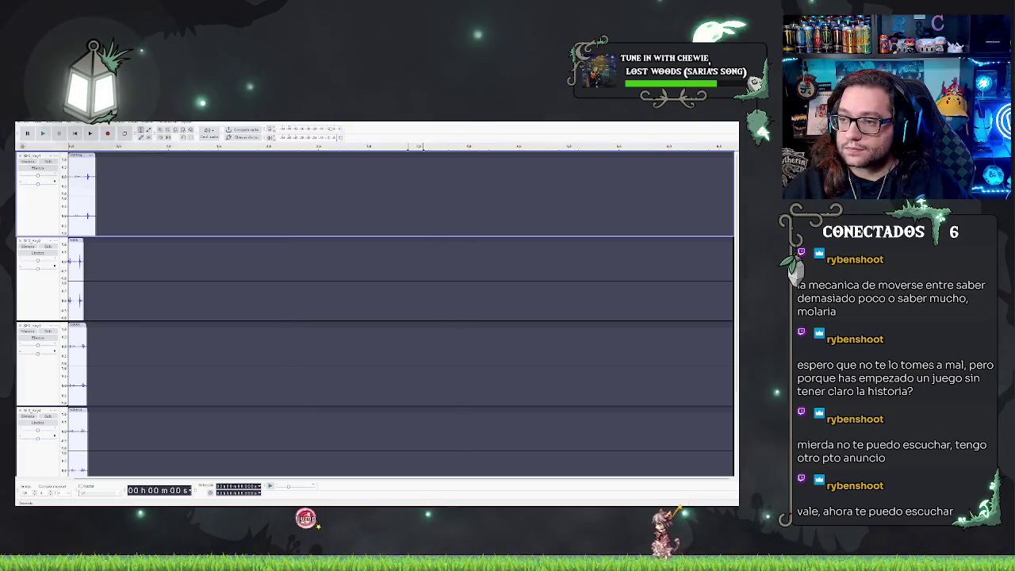
{"action": "key", "text": "ctrl+w"}
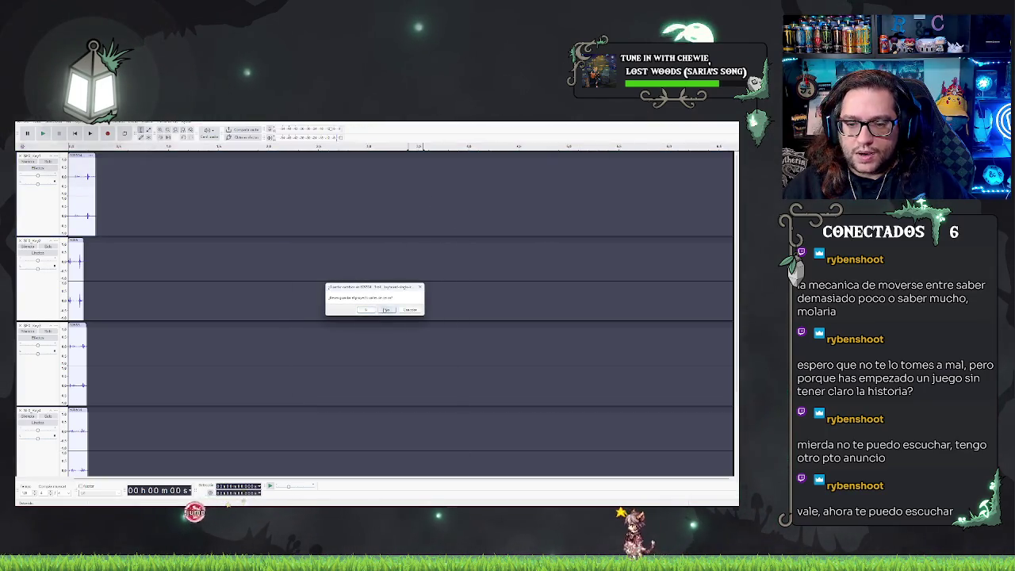
{"action": "left_click", "coordinate": [386, 309]}
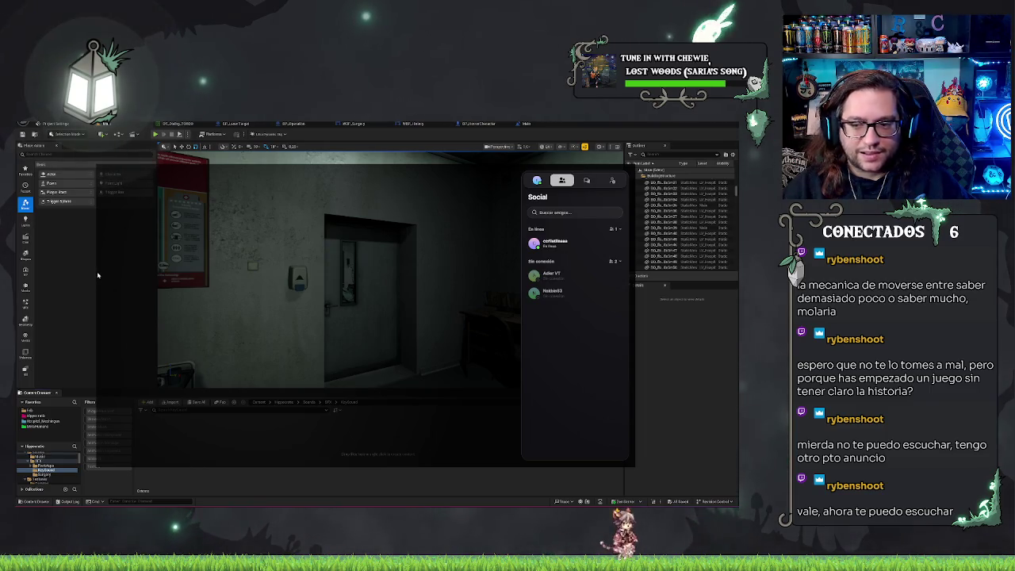
Close the Social panel and show the project's main content folder.
{"action": "left_click", "coordinate": [463, 479]}
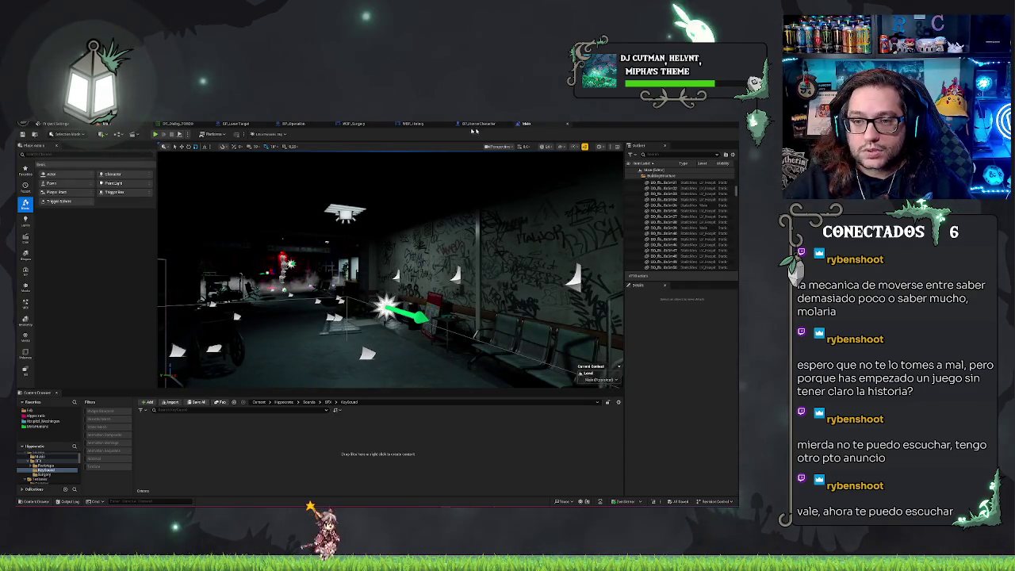
{"action": "left_click", "coordinate": [53, 416]}
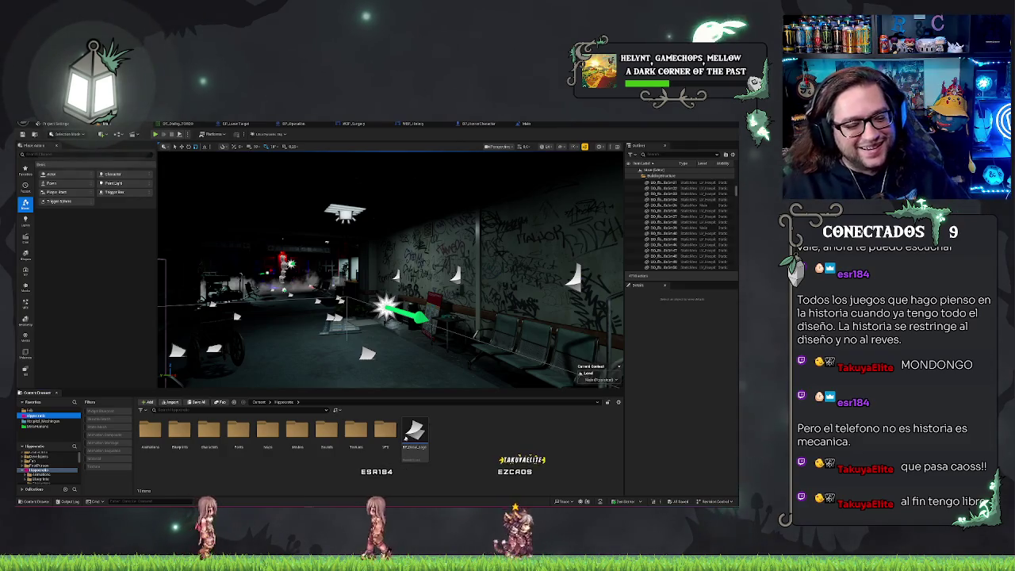
Browse the Content Browser into Sounds > SFX > KeySound, which is still empty.
{"action": "mouse_move", "coordinate": [261, 324]}
{"action": "left_mouse_down"}
{"action": "mouse_move", "coordinate": [534, 366]}
{"action": "mouse_move", "coordinate": [523, 361]}
{"action": "left_mouse_up"}
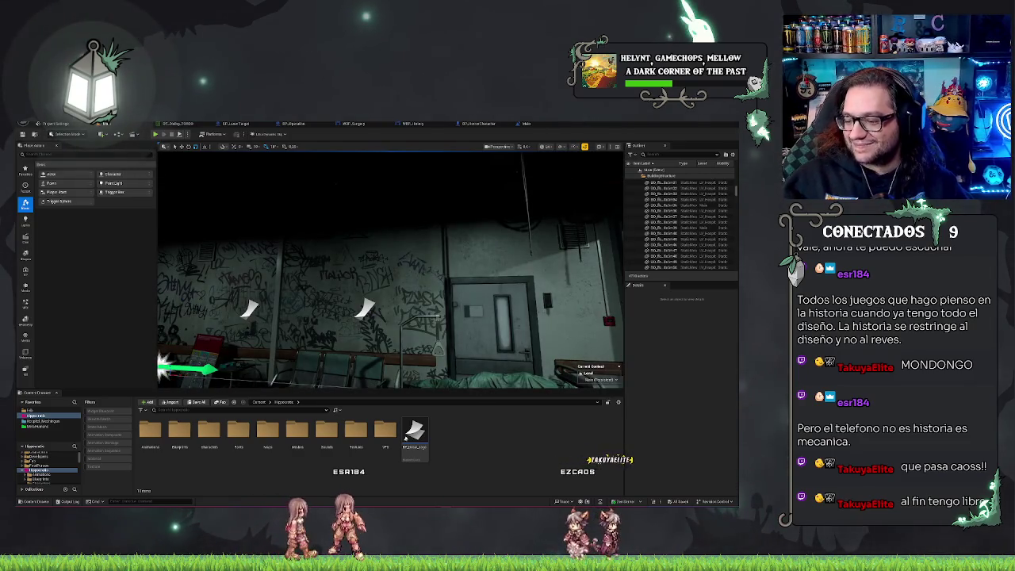
{"action": "mouse_move", "coordinate": [379, 325]}
{"action": "left_mouse_down"}
{"action": "mouse_move", "coordinate": [574, 336]}
{"action": "mouse_move", "coordinate": [449, 272]}
{"action": "left_mouse_up"}
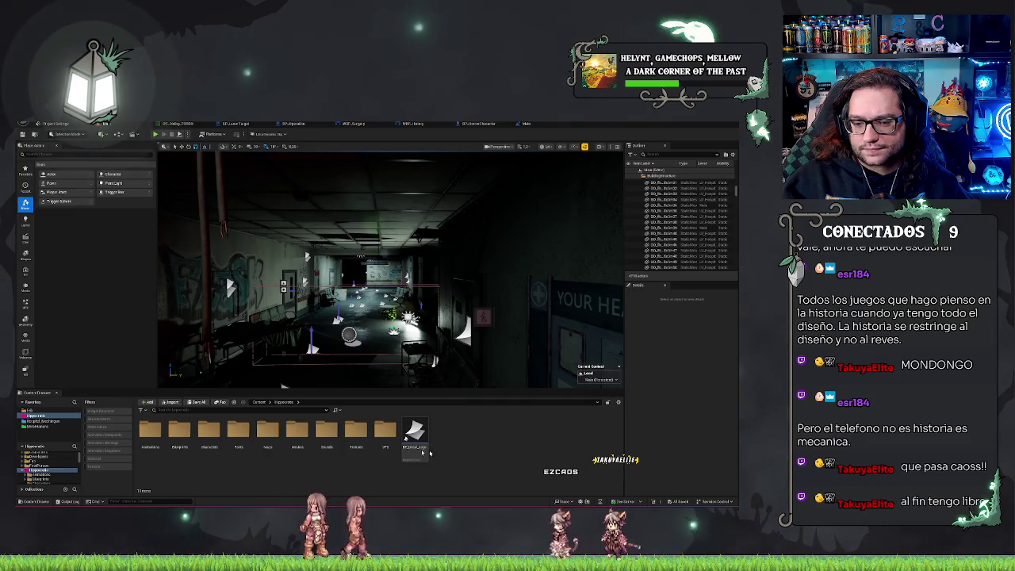
{"action": "double_click", "coordinate": [310, 441]}
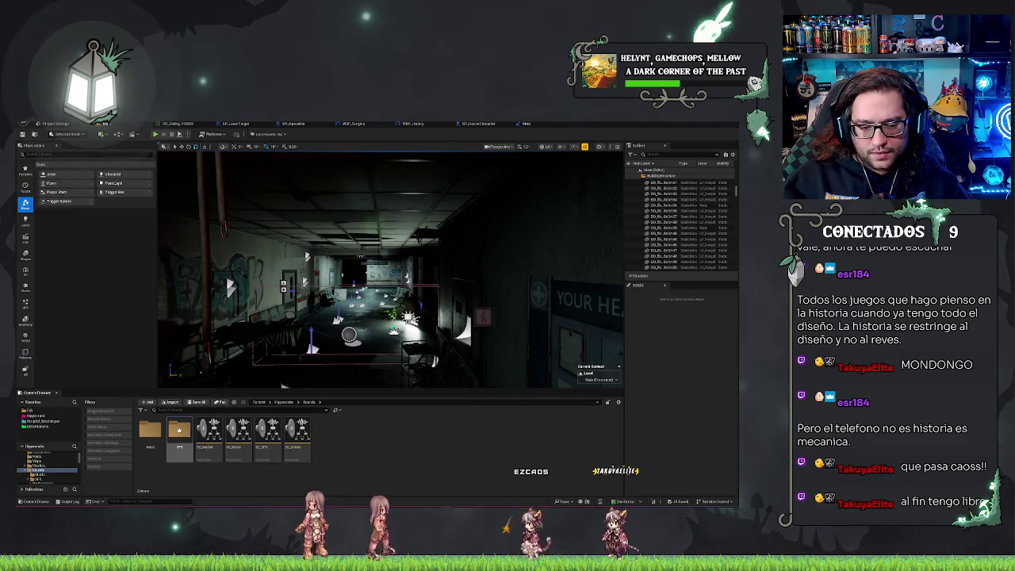
{"action": "double_click", "coordinate": [179, 432]}
{"action": "double_click", "coordinate": [150, 432]}
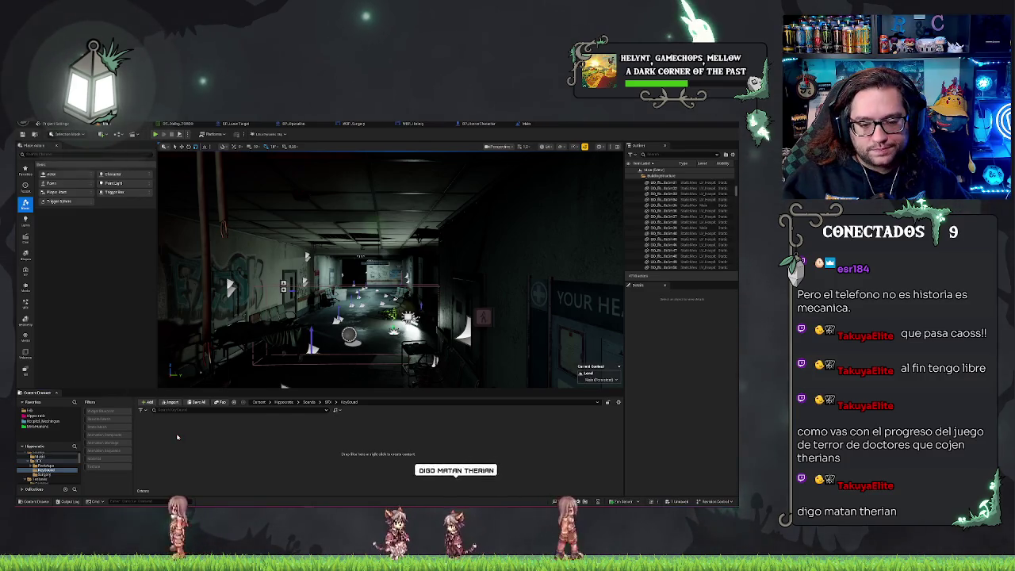
Import the key sound file into KeySound and open the SFX_Key1 sound asset.
{"action": "left_click_drag", "start_coordinate": [177, 437], "coordinate": [174, 436]}
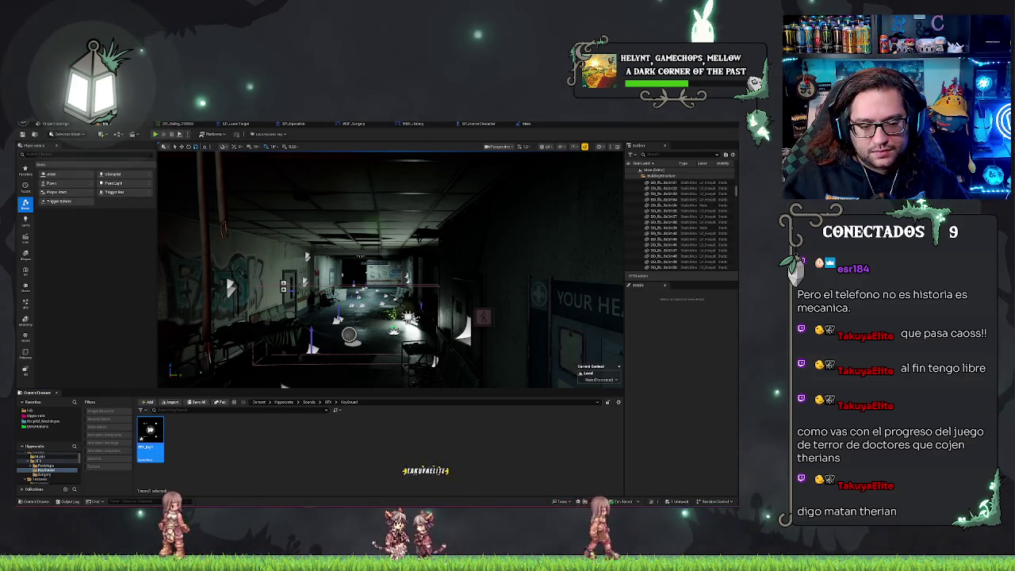
{"action": "mouse_move", "coordinate": [148, 430]}
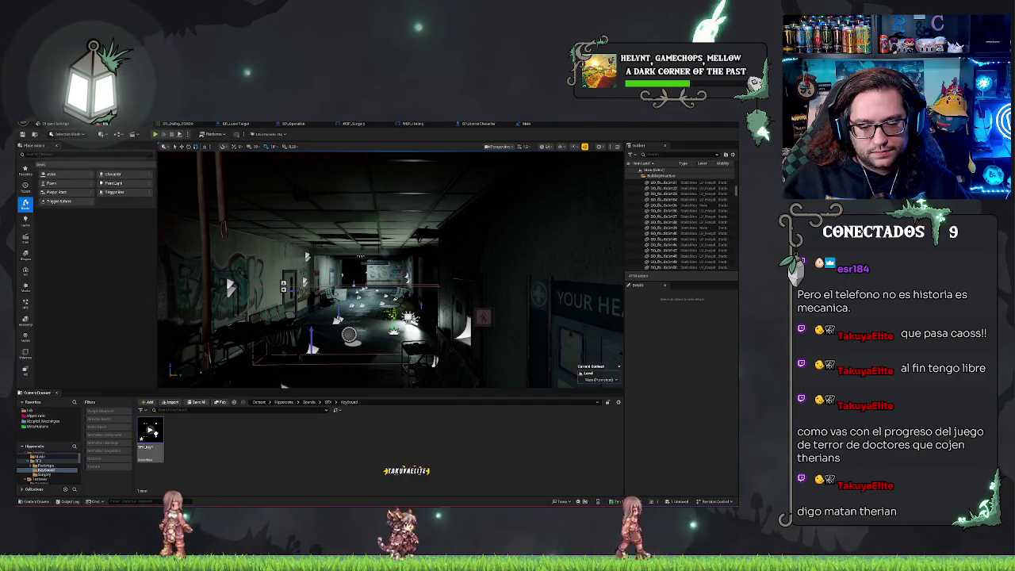
{"action": "double_click", "coordinate": [150, 431]}
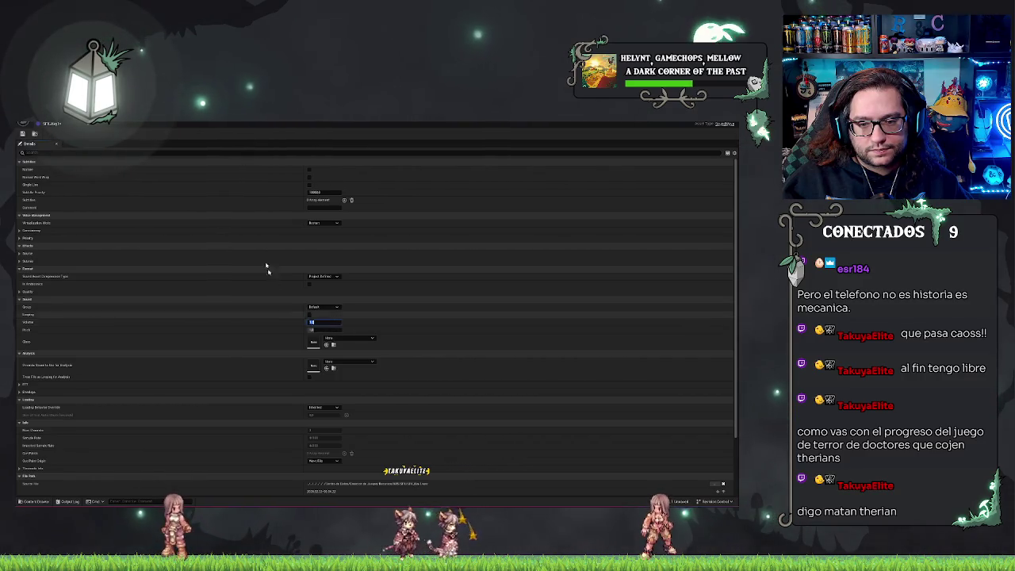
Assign the SC_SFX sound class to SFX_Key1 and close its editor.
{"action": "left_click", "coordinate": [334, 338]}
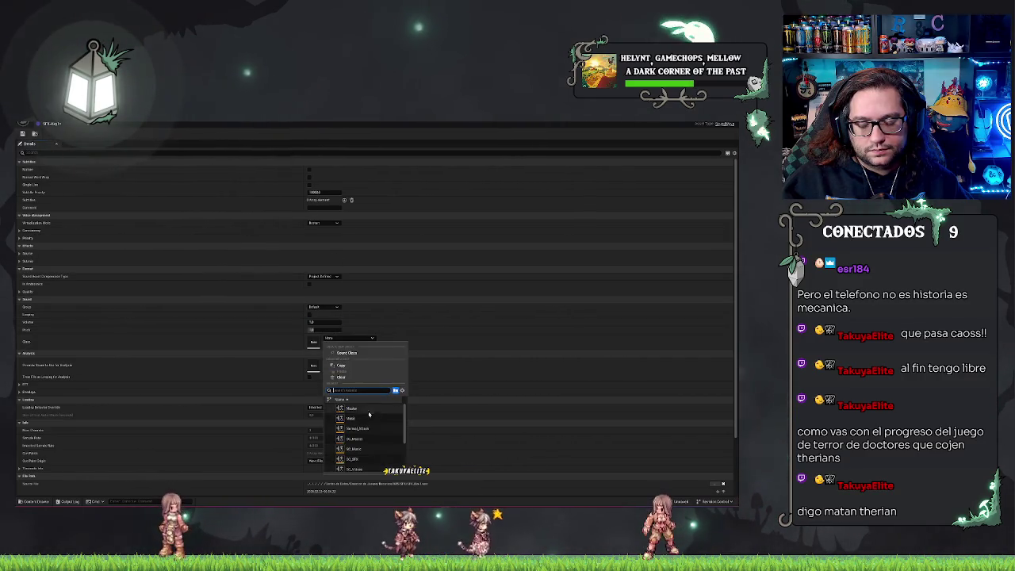
{"action": "left_click", "coordinate": [366, 458]}
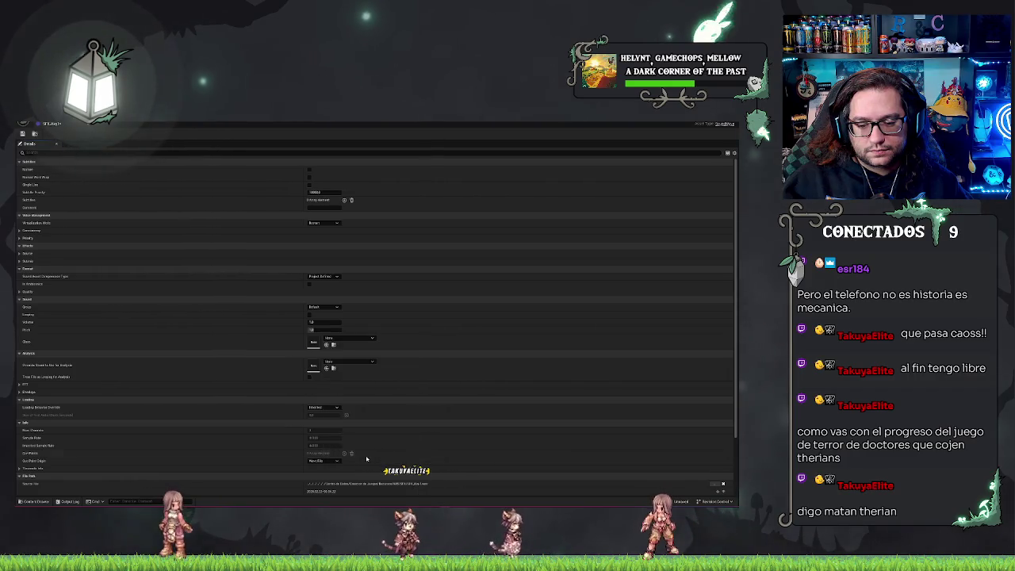
{"action": "left_click", "coordinate": [56, 126]}
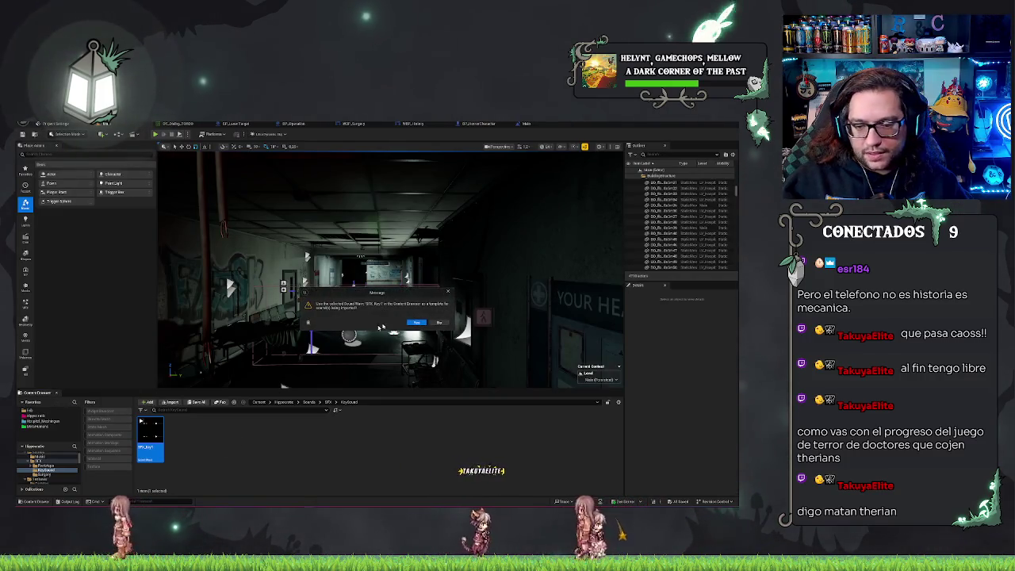
Confirm importing the remaining key sound waves so KeySound holds five assets.
{"action": "left_click", "coordinate": [365, 464]}
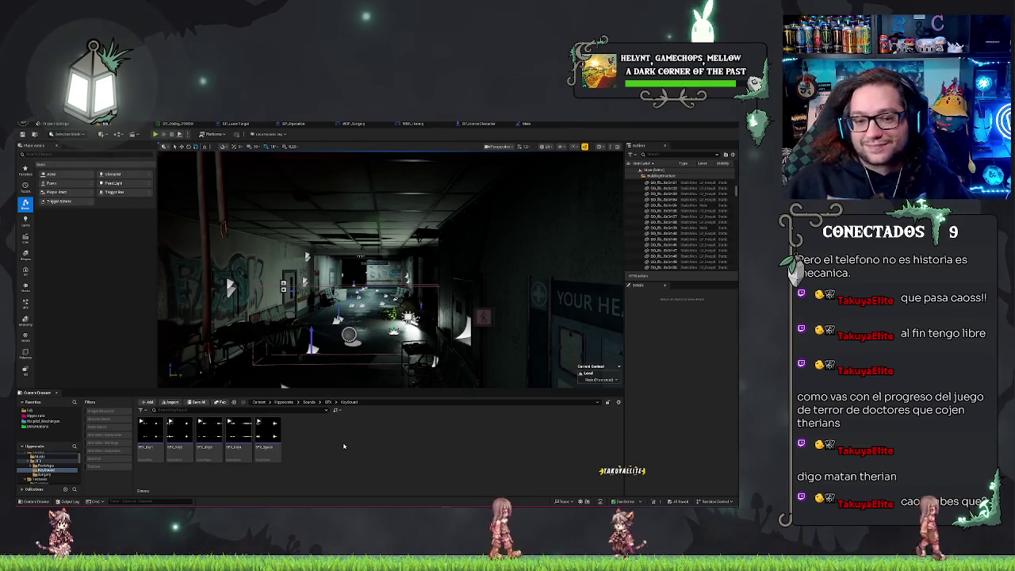
{"action": "scroll", "coordinate": [435, 326], "scroll_direction": "up", "scroll_amount": 5}
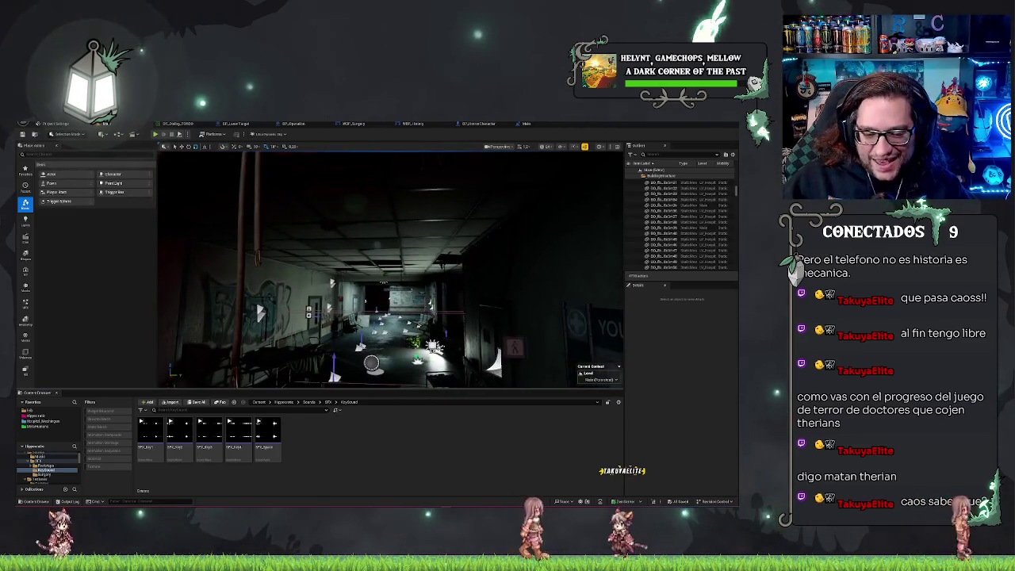
{"action": "scroll", "coordinate": [434, 326], "scroll_direction": "up", "scroll_amount": 10}
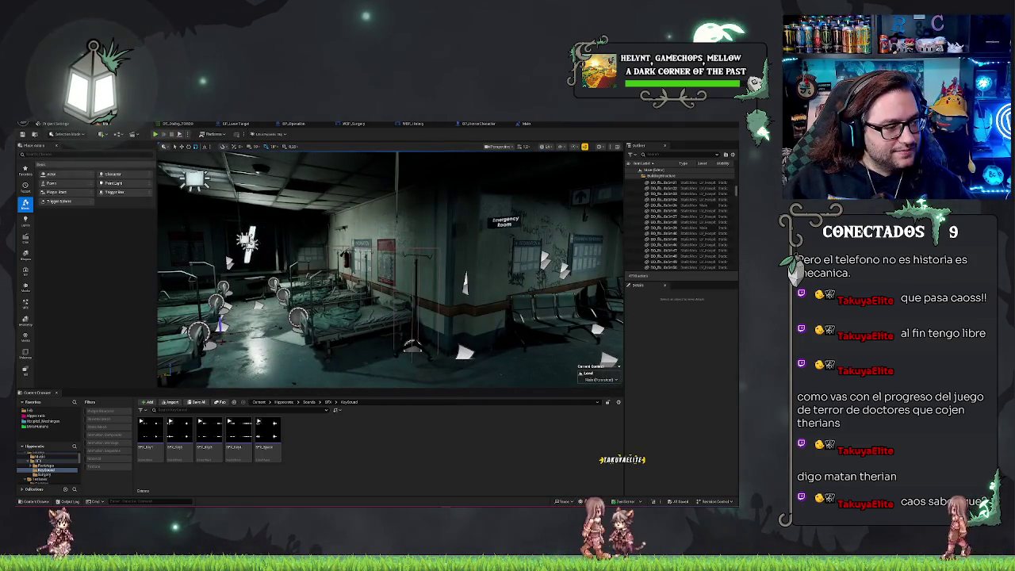
Create a single Sound Cue from the first four key sound waves.
{"action": "left_click", "coordinate": [235, 454]}
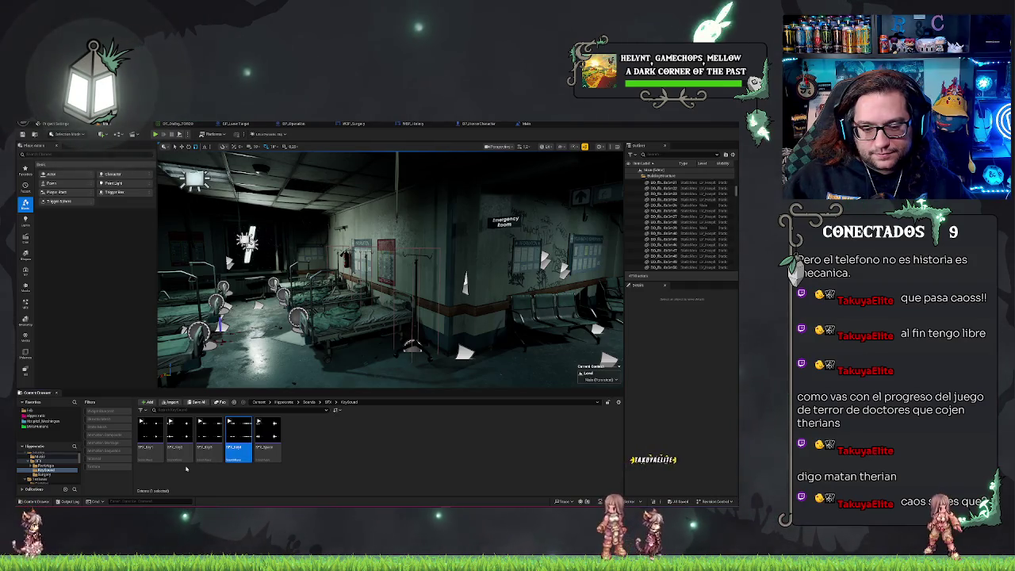
{"action": "left_click", "coordinate": [155, 440], "text": "shift"}
{"action": "right_click", "coordinate": [154, 440]}
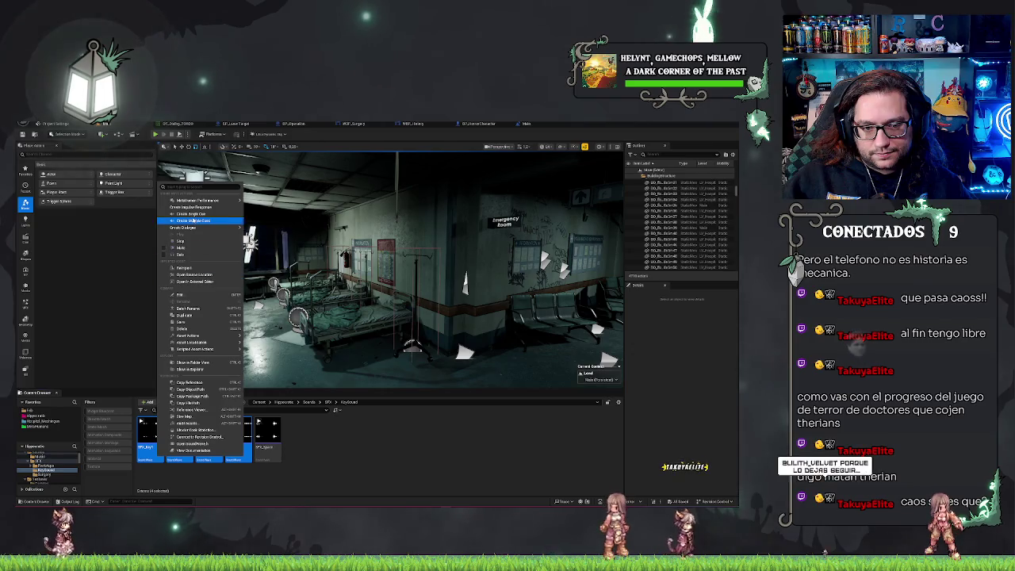
{"action": "left_click", "coordinate": [192, 214]}
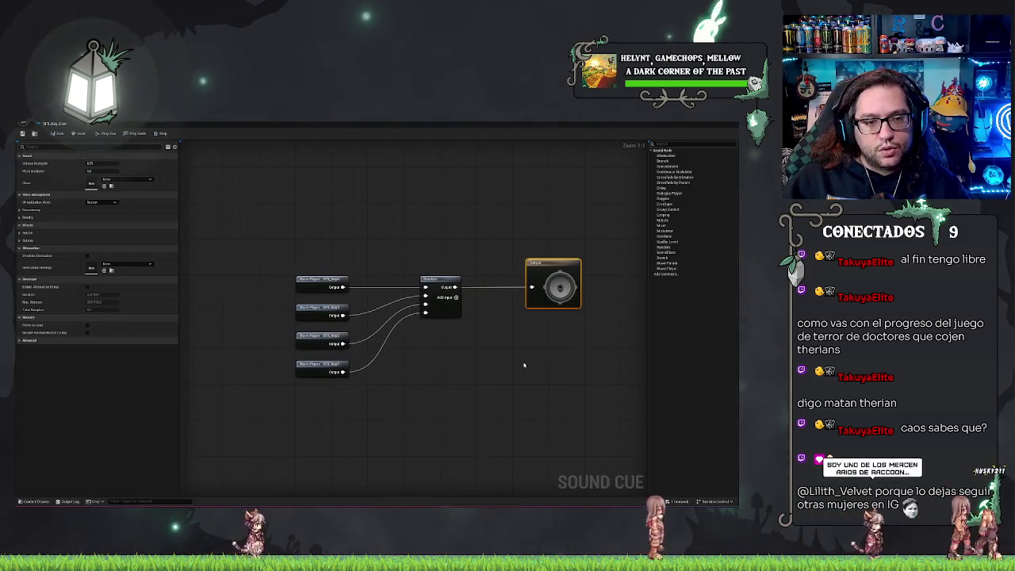
Set the cue's Volume Multiplier to 1 and its sound class to SC_SFX.
{"action": "left_click_drag", "start_coordinate": [524, 365], "coordinate": [370, 372]}
{"action": "left_click", "coordinate": [103, 162]}
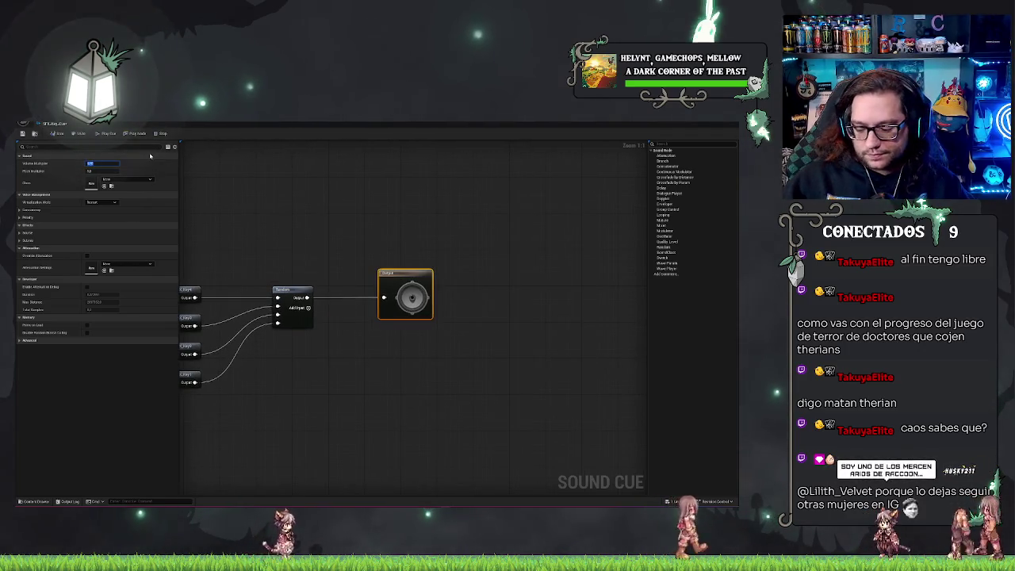
{"action": "type", "text": "1"}
{"action": "key", "text": "Return"}
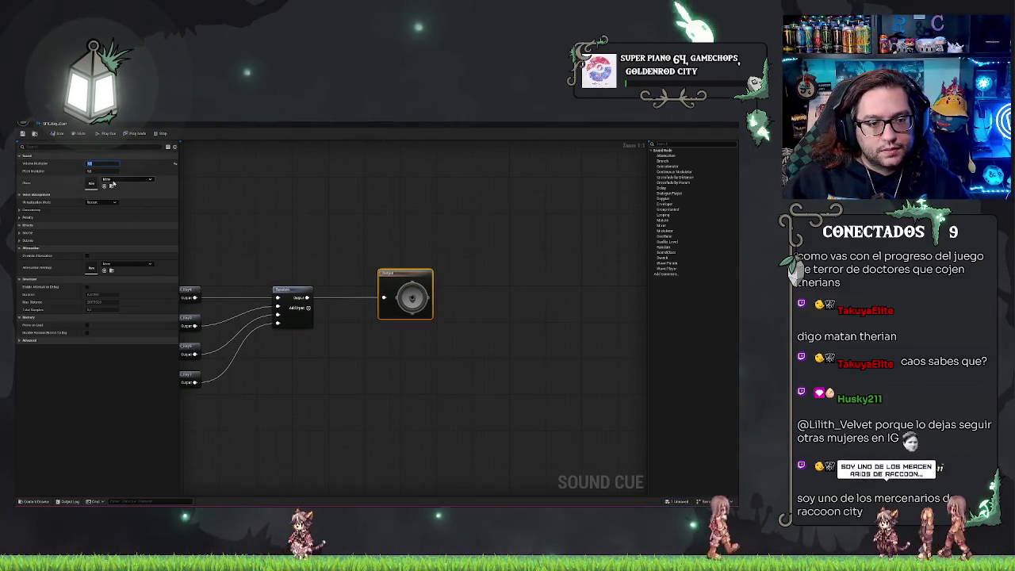
{"action": "left_click", "coordinate": [123, 179]}
{"action": "left_click", "coordinate": [143, 300]}
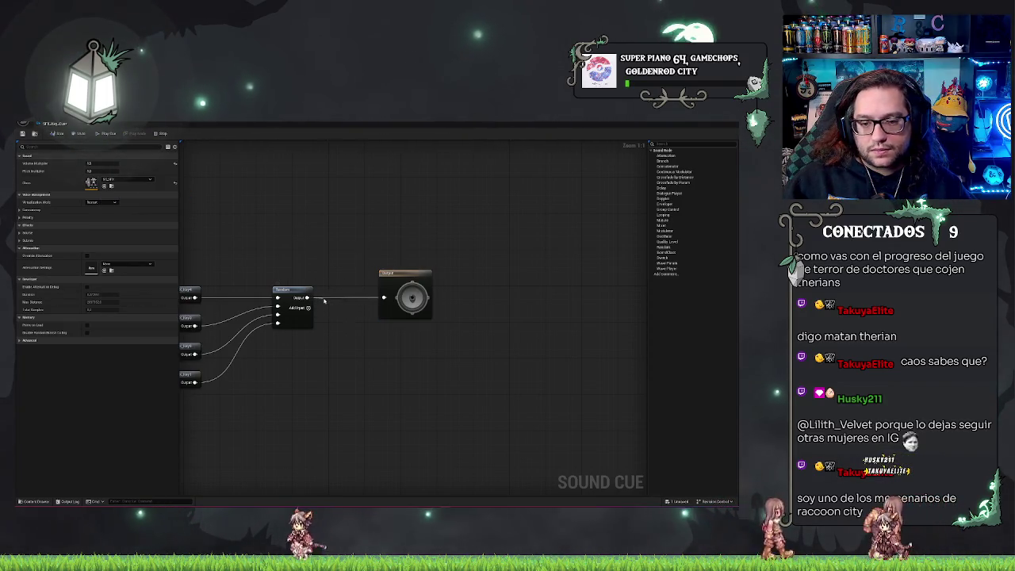
Add a Modulator node after the Random node, aligned with the Output node.
{"action": "left_click_drag", "start_coordinate": [323, 300], "coordinate": [324, 299]}
{"action": "key", "text": "Return"}
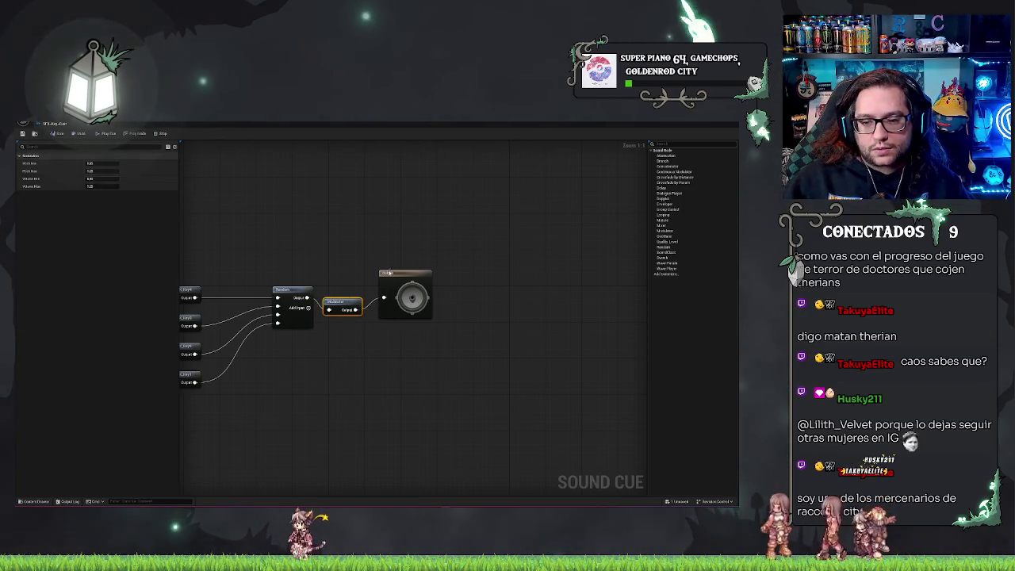
{"action": "left_click_drag", "start_coordinate": [444, 325], "coordinate": [368, 254]}
{"action": "key", "text": "q"}
{"action": "left_click", "coordinate": [349, 295]}
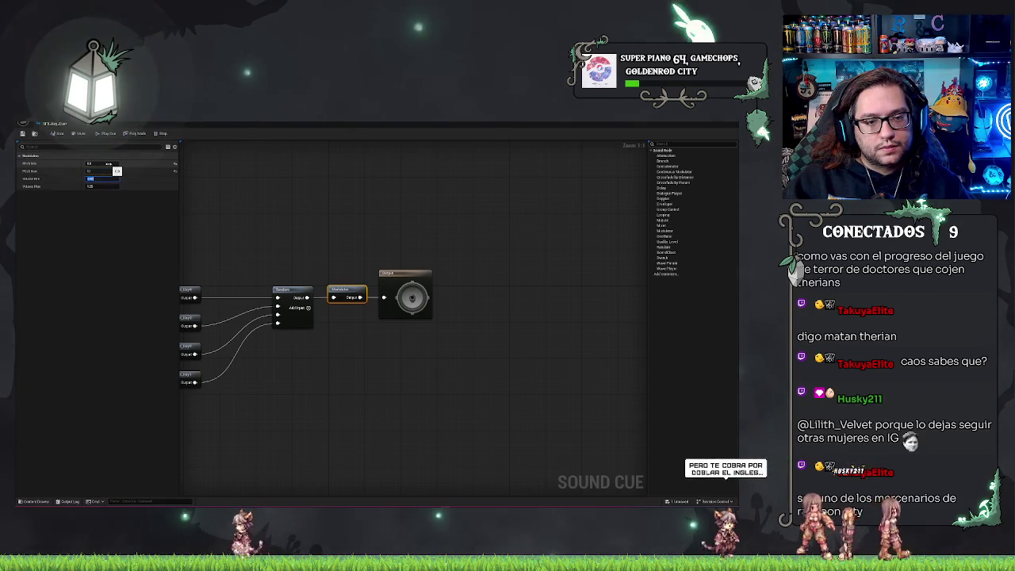
Finish the Modulator's maximum volume value and preview the cue five times.
{"action": "key", "text": "Tab"}
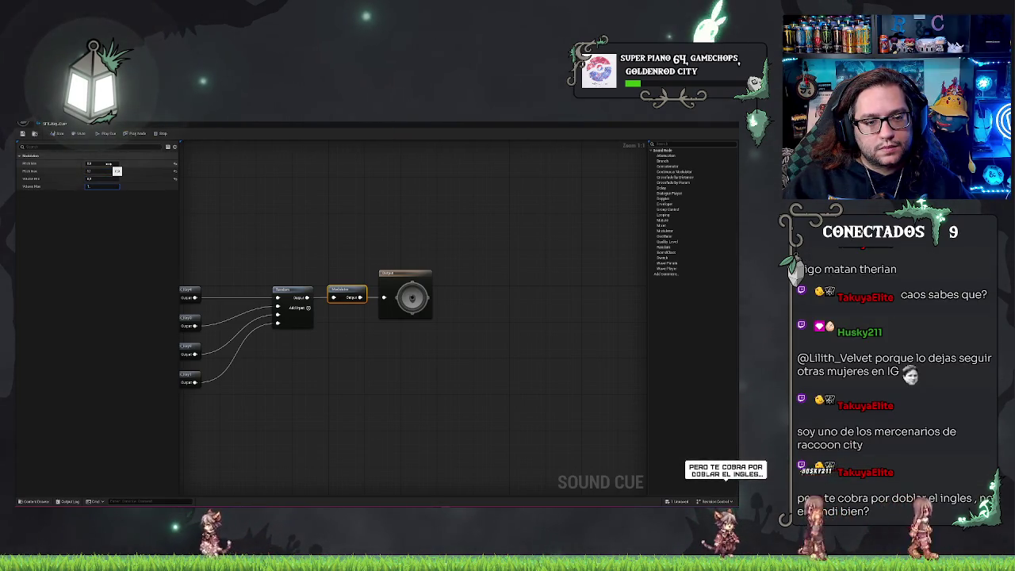
{"action": "left_click", "coordinate": [242, 190]}
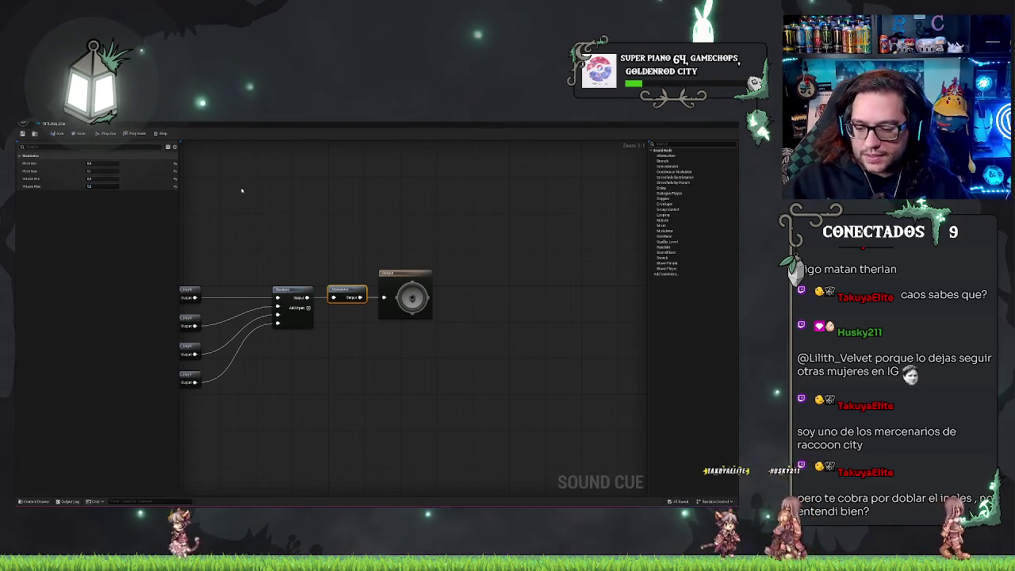
{"action": "left_click", "coordinate": [112, 134]}
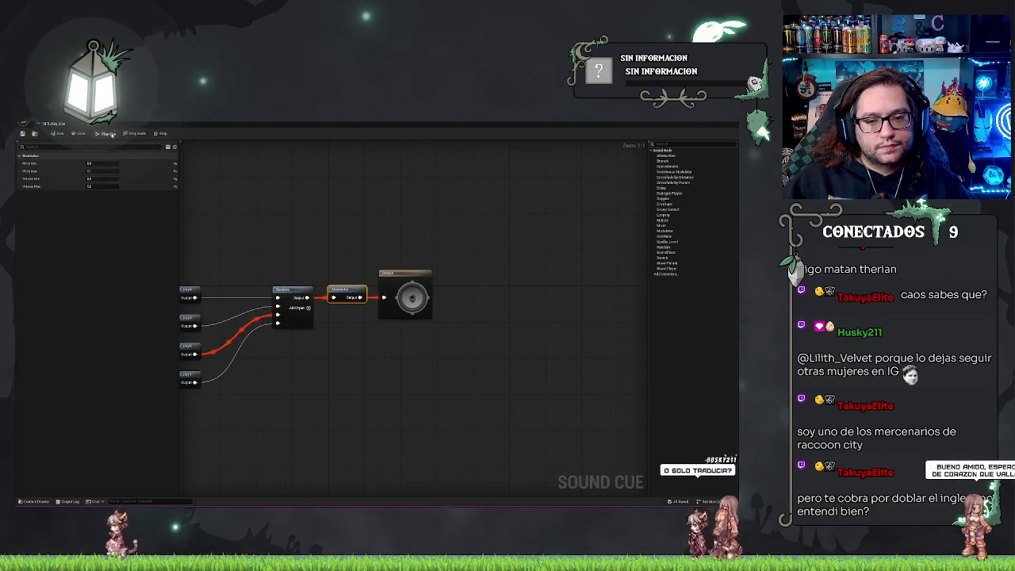
{"action": "left_click", "coordinate": [111, 134]}
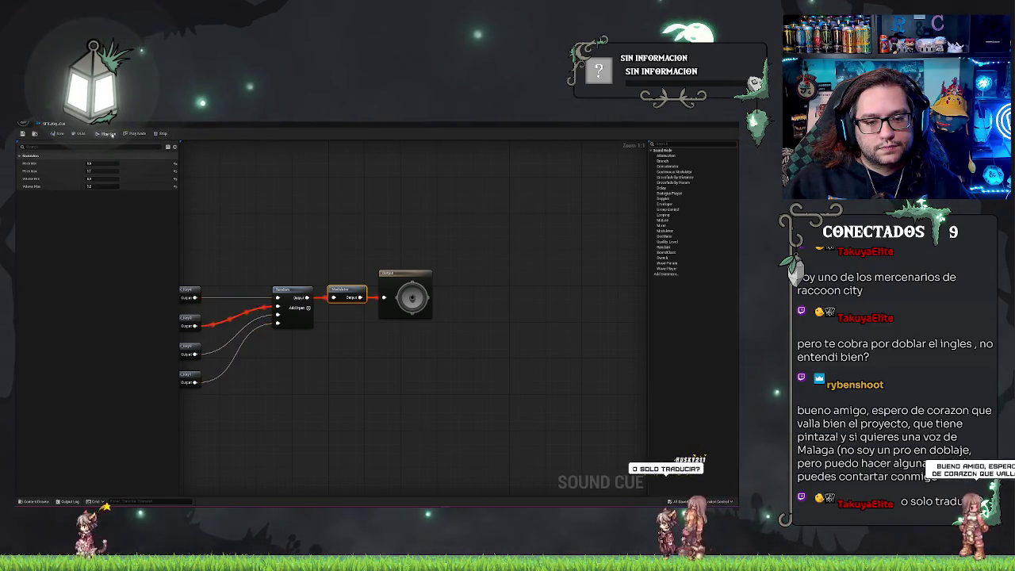
{"action": "left_click", "coordinate": [112, 134]}
{"action": "left_click", "coordinate": [112, 134]}
{"action": "left_click", "coordinate": [112, 134]}
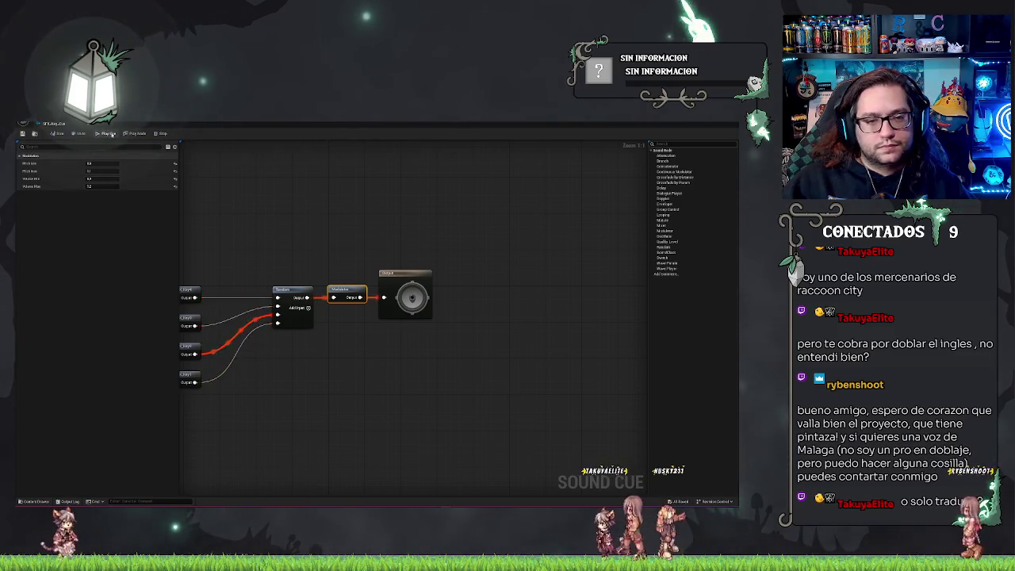
Inspect the Random node's settings, then re-centre the cue graph.
{"action": "left_click", "coordinate": [295, 180]}
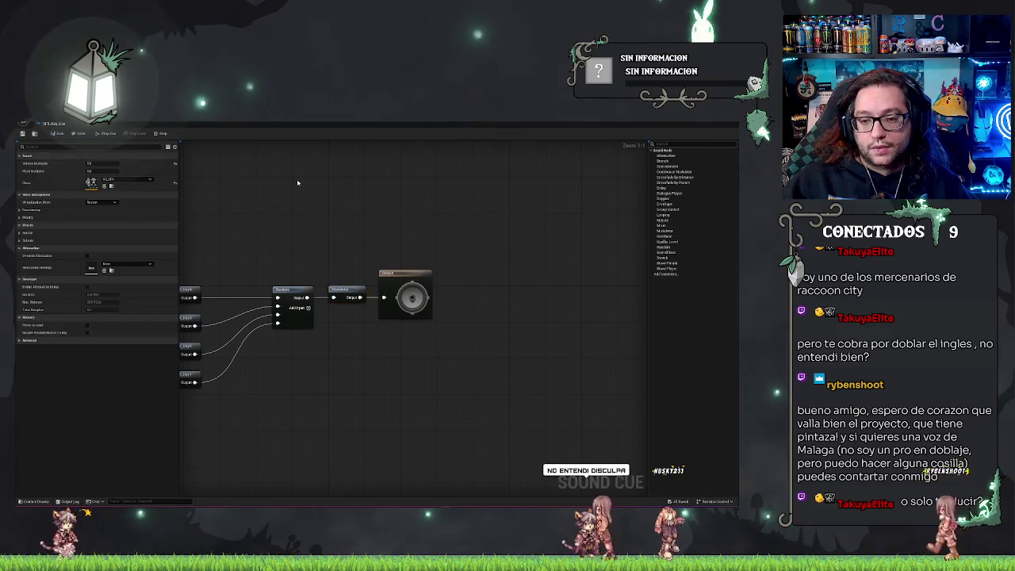
{"action": "scroll", "coordinate": [309, 216], "scroll_direction": "up", "scroll_amount": 1}
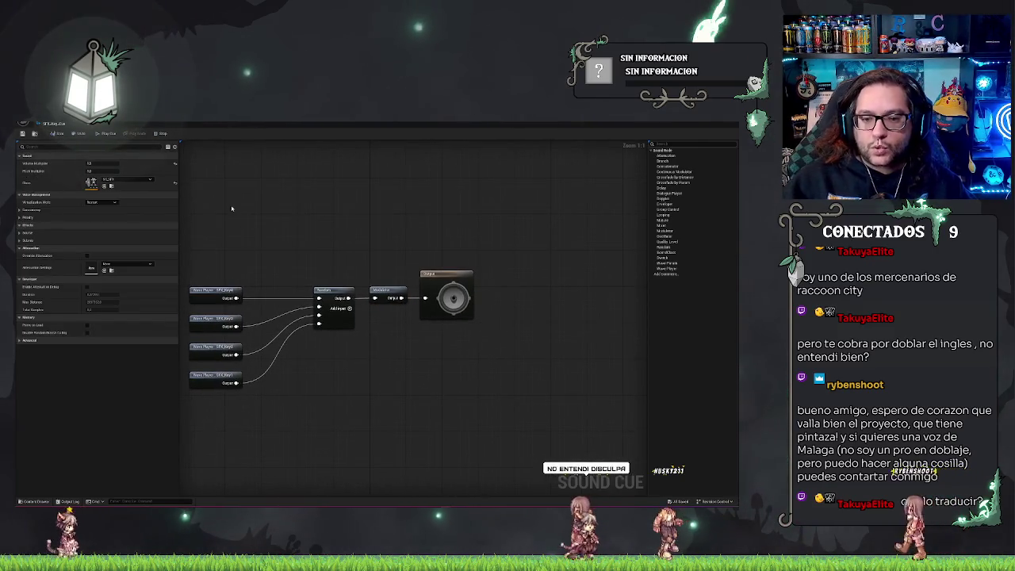
{"action": "left_click", "coordinate": [333, 291]}
{"action": "left_click", "coordinate": [471, 227]}
{"action": "left_click", "coordinate": [333, 292]}
{"action": "left_click", "coordinate": [364, 386]}
{"action": "key", "text": "Home"}
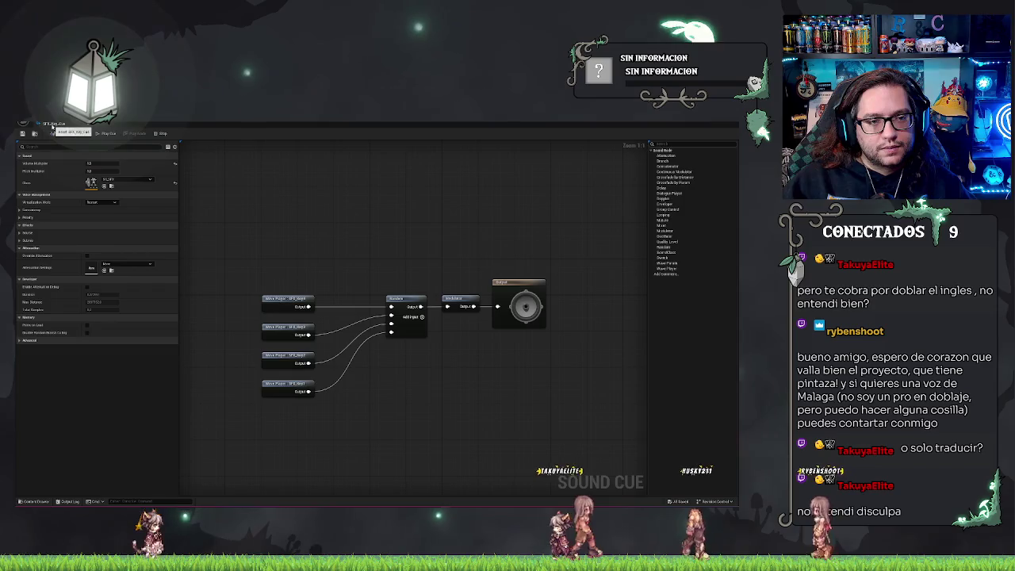
Duplicate the key sound cue, rename the copy 'SFX_Key', and open it.
{"action": "key", "text": "alt+Tab"}
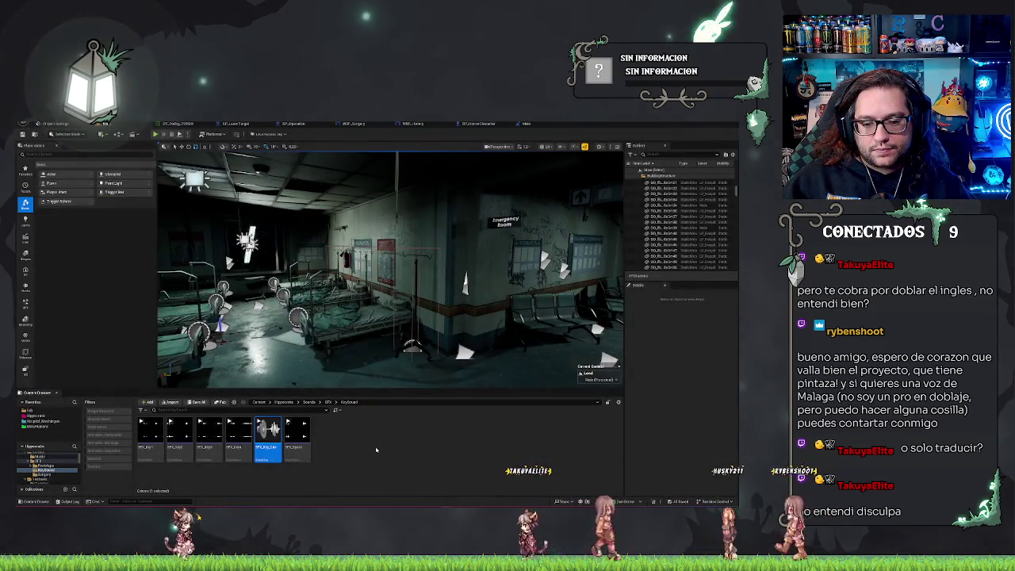
{"action": "key", "text": "ctrl+d"}
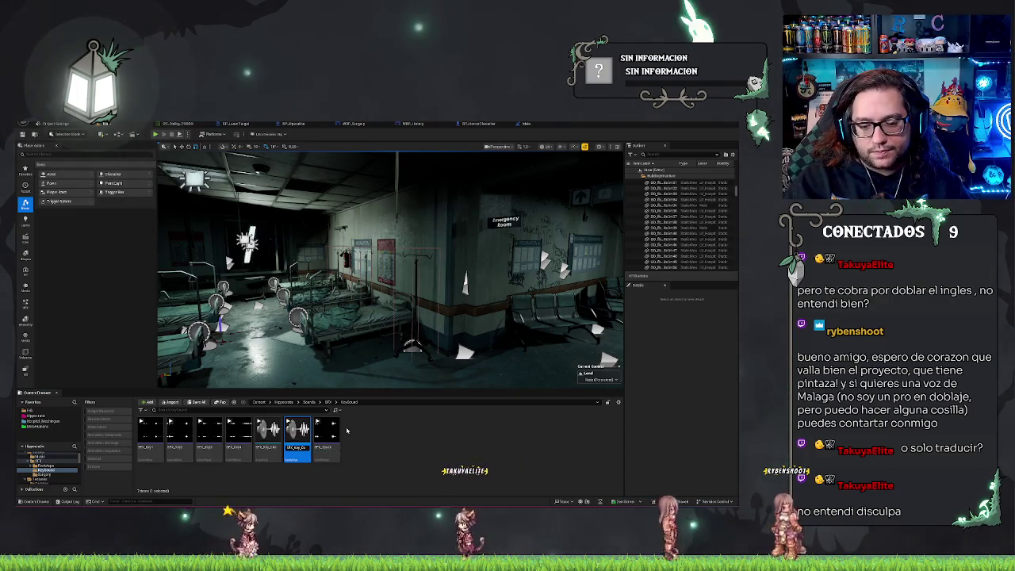
{"action": "type", "text": "SFX_"}
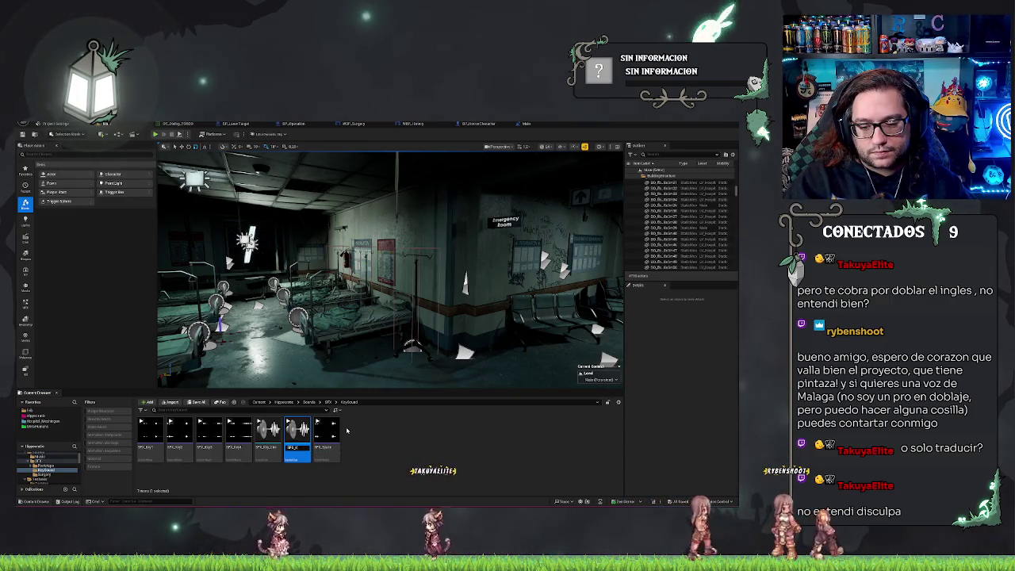
{"action": "type", "text": "Key"}
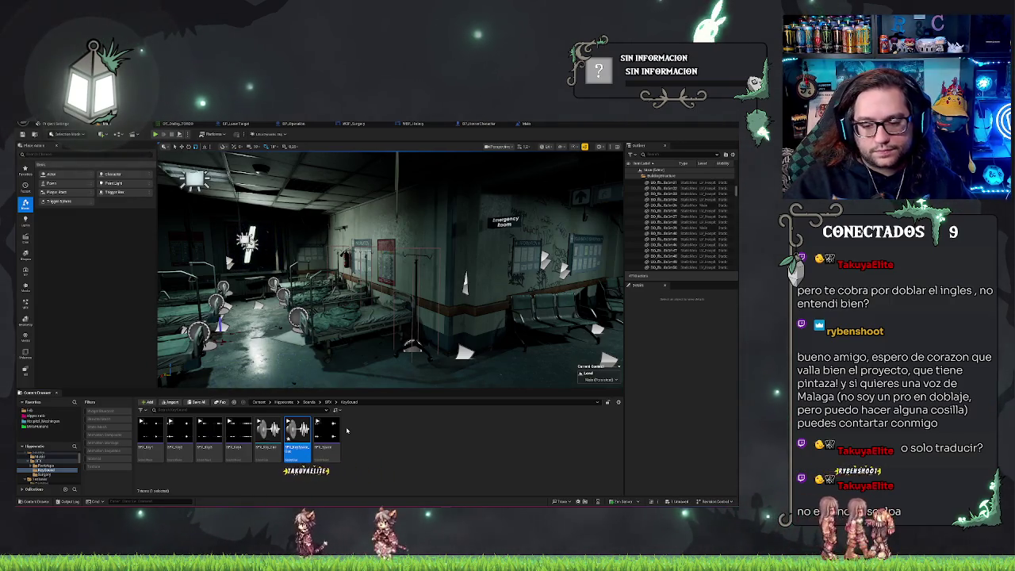
{"action": "double_click", "coordinate": [327, 455]}
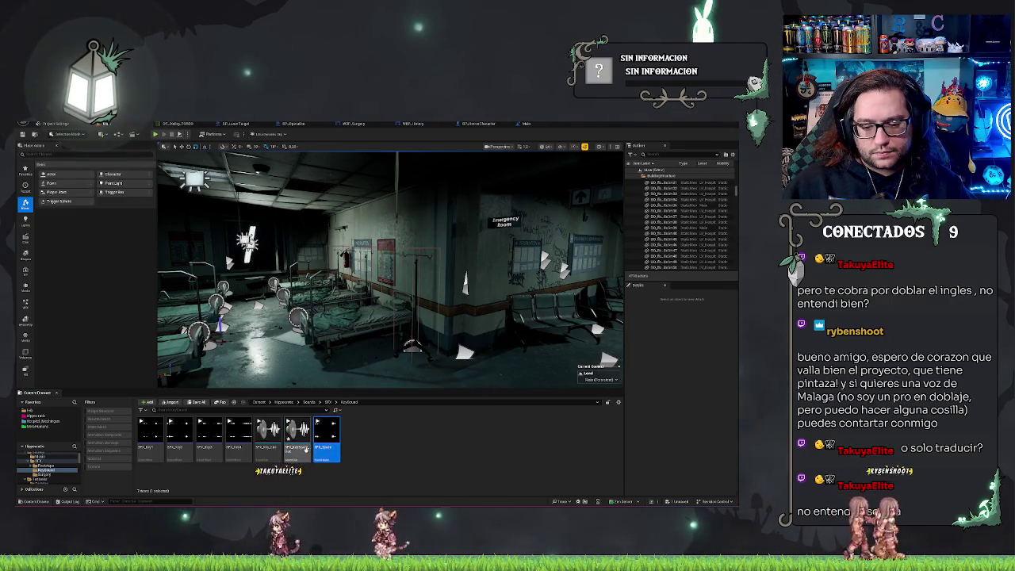
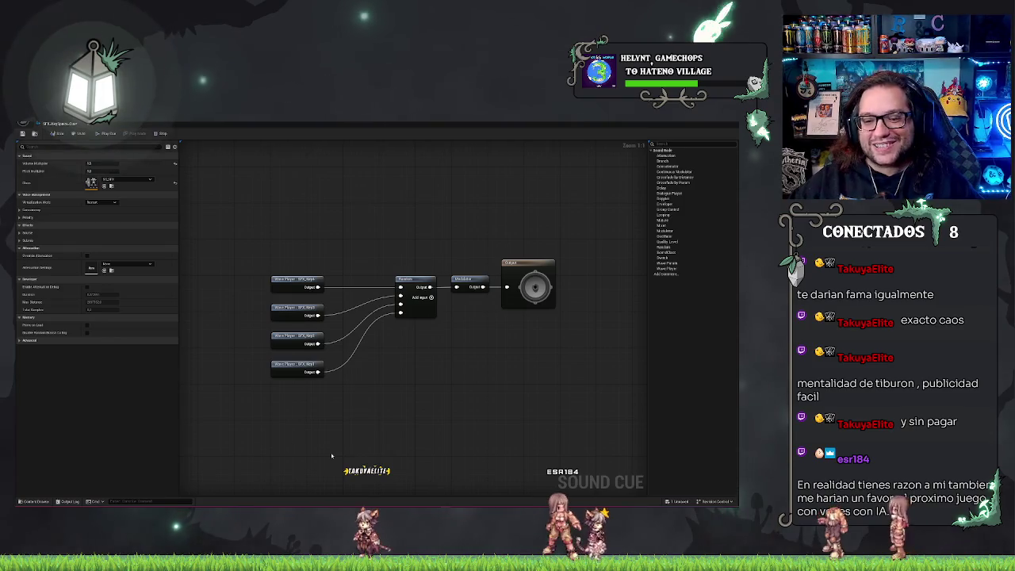
Delete the three extra Wave Players and the Random node, and wire the remaining Wave Player to the Modulator.
{"action": "left_click_drag", "start_coordinate": [254, 309], "coordinate": [386, 458]}
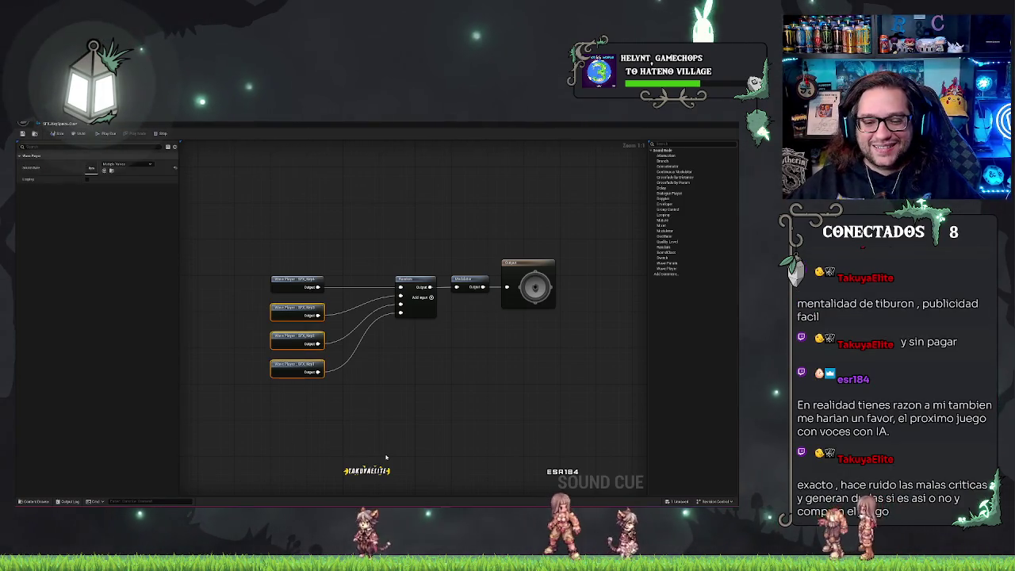
{"action": "key", "text": "Delete"}
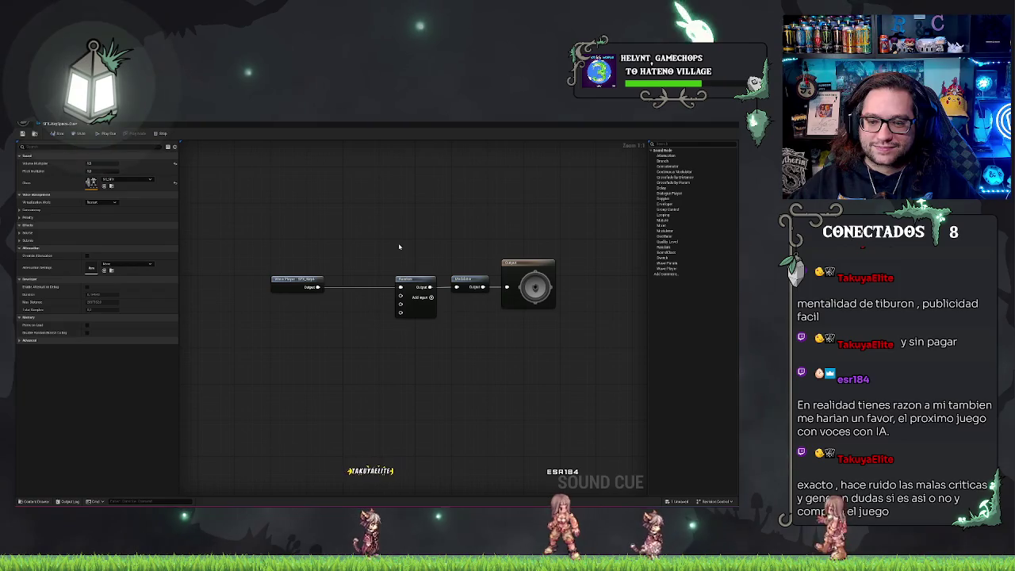
{"action": "left_click_drag", "start_coordinate": [399, 246], "coordinate": [423, 348]}
{"action": "left_click_drag", "start_coordinate": [402, 247], "coordinate": [419, 346]}
{"action": "key", "text": "Delete"}
{"action": "left_click_drag", "start_coordinate": [317, 286], "coordinate": [456, 287]}
Set the Wave Player's Sound Wave to SFX_Space and move it beside the Modulator.
{"action": "left_click", "coordinate": [311, 281]}
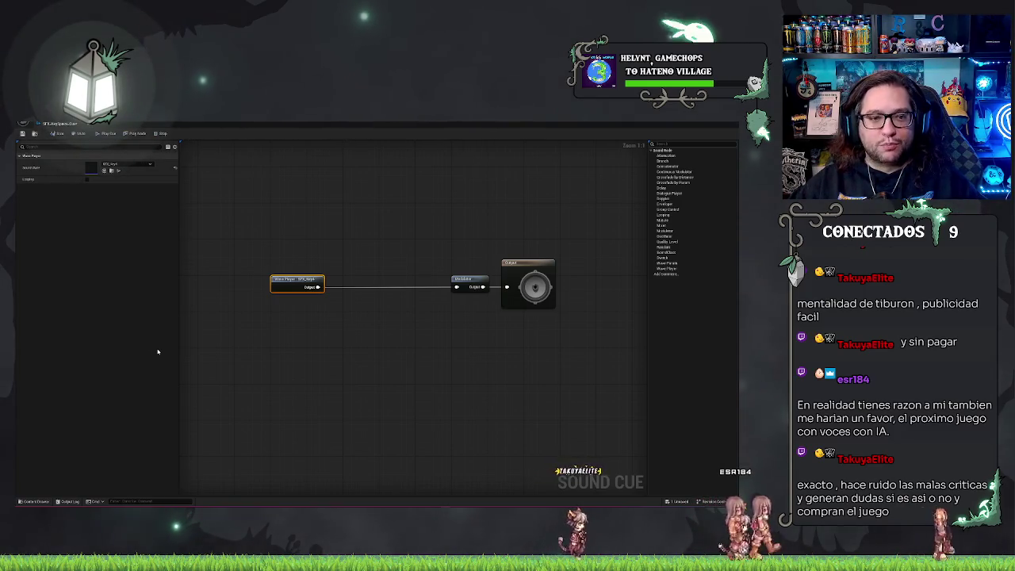
{"action": "left_click", "coordinate": [142, 165]}
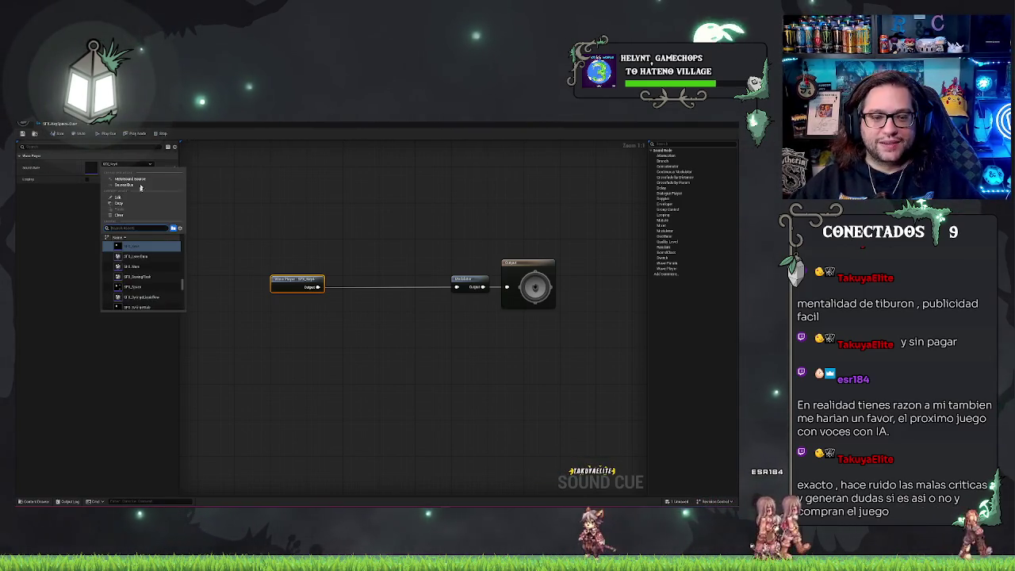
{"action": "scroll", "coordinate": [154, 274], "scroll_direction": "up", "scroll_amount": 3}
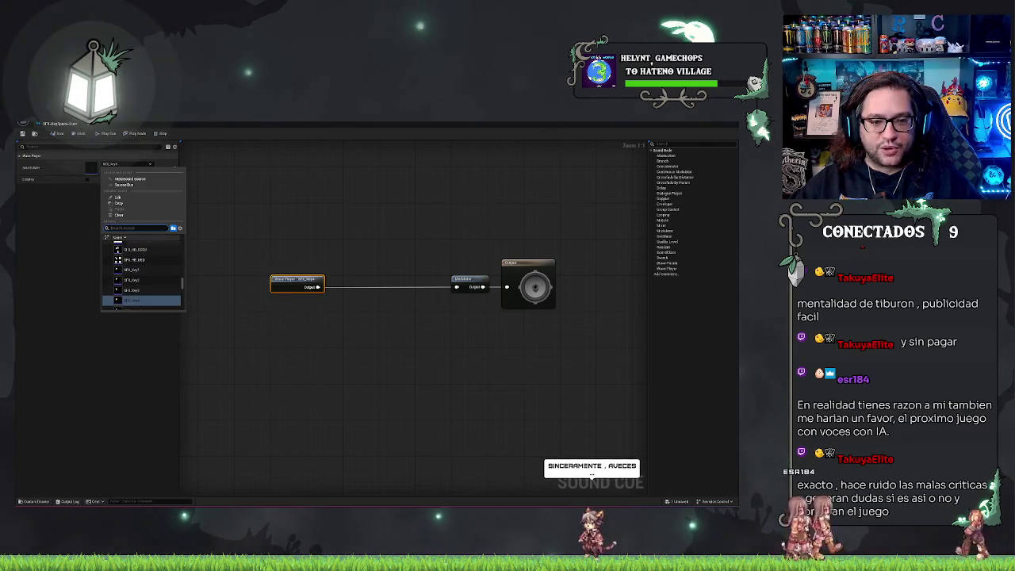
{"action": "type", "text": "key"}
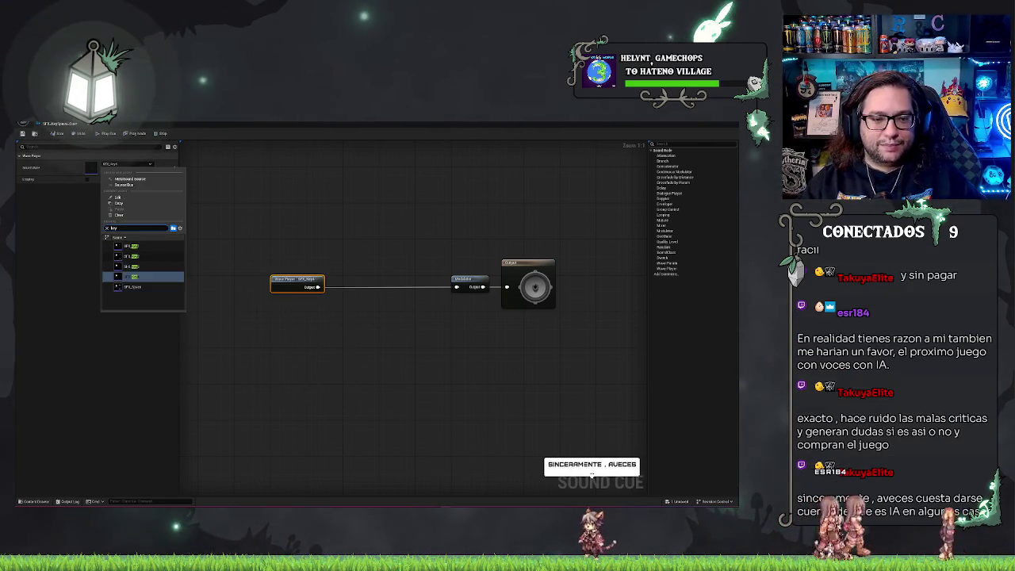
{"action": "left_click", "coordinate": [126, 286]}
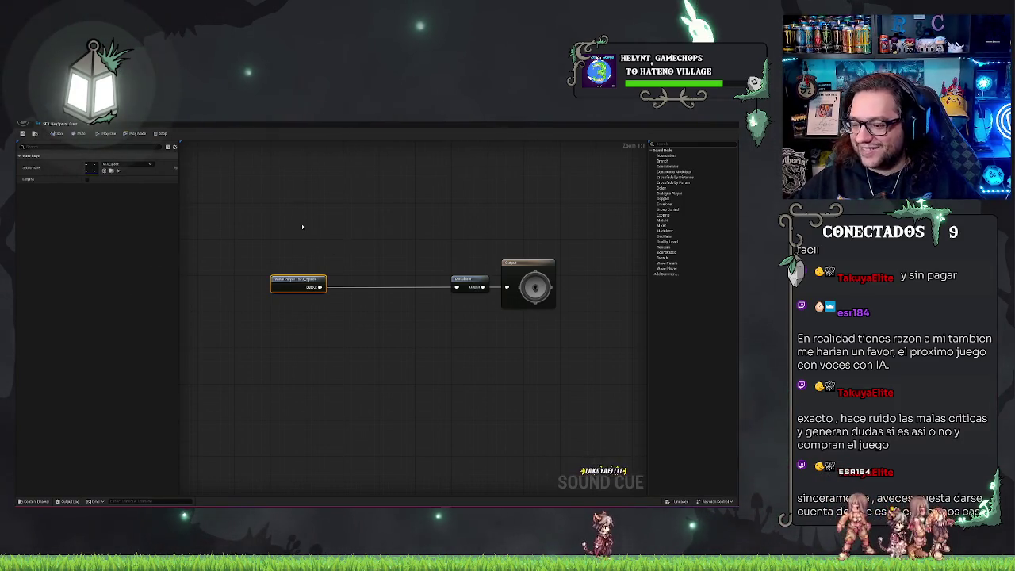
{"action": "left_click_drag", "start_coordinate": [303, 279], "coordinate": [402, 279]}
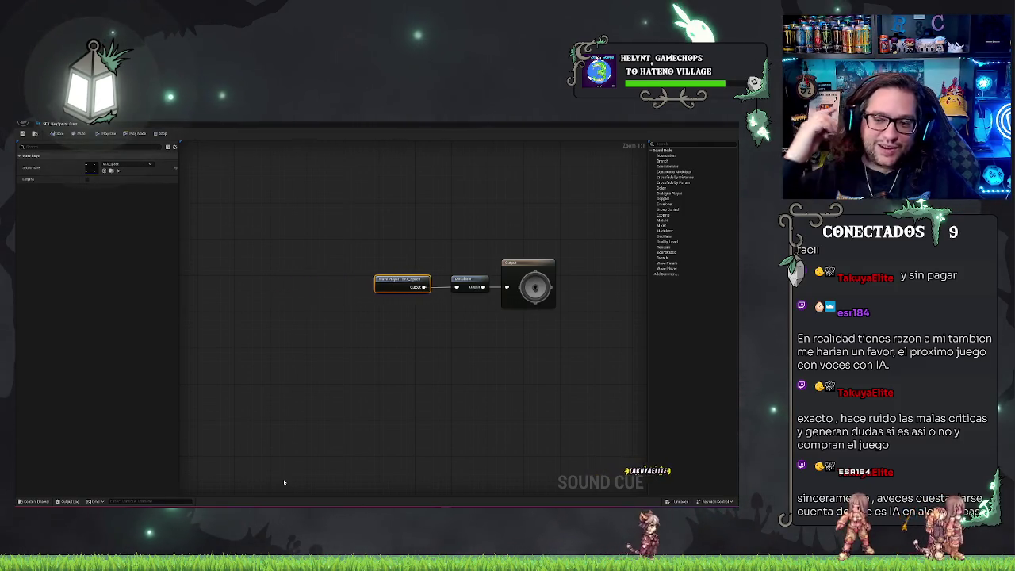
{"action": "left_click", "coordinate": [251, 301]}
{"action": "left_click", "coordinate": [401, 280]}
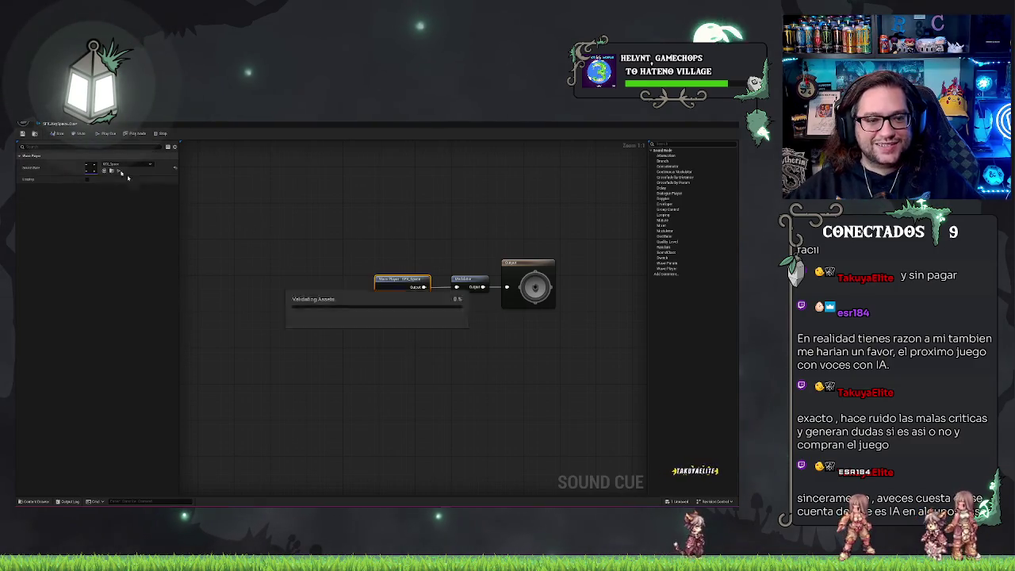
{"action": "left_click", "coordinate": [332, 192]}
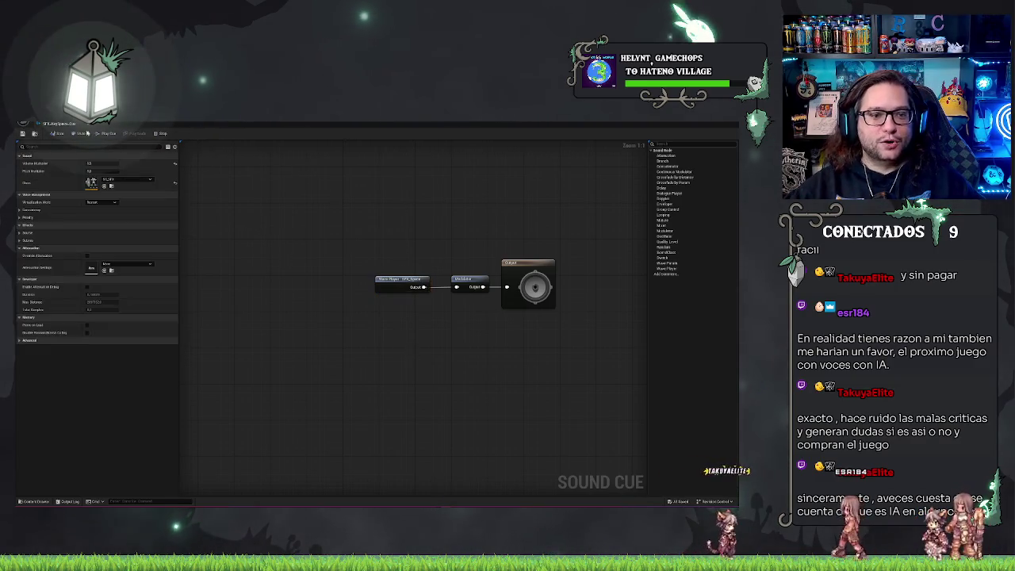
Dock the Sound Cue editor with the other tabs, then close it.
{"action": "left_click_drag", "start_coordinate": [62, 124], "coordinate": [572, 129]}
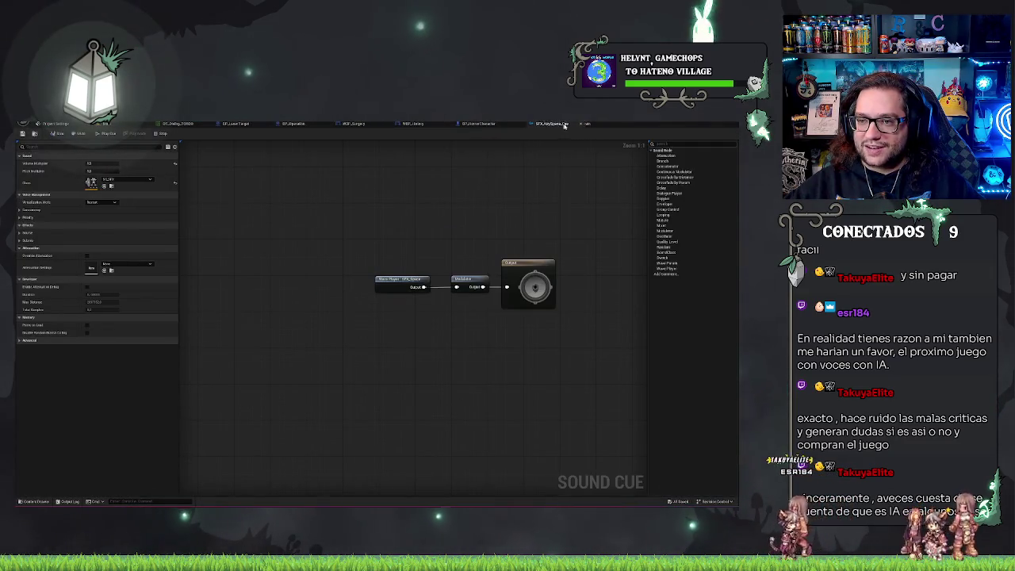
{"action": "left_click_drag", "start_coordinate": [541, 212], "coordinate": [391, 229]}
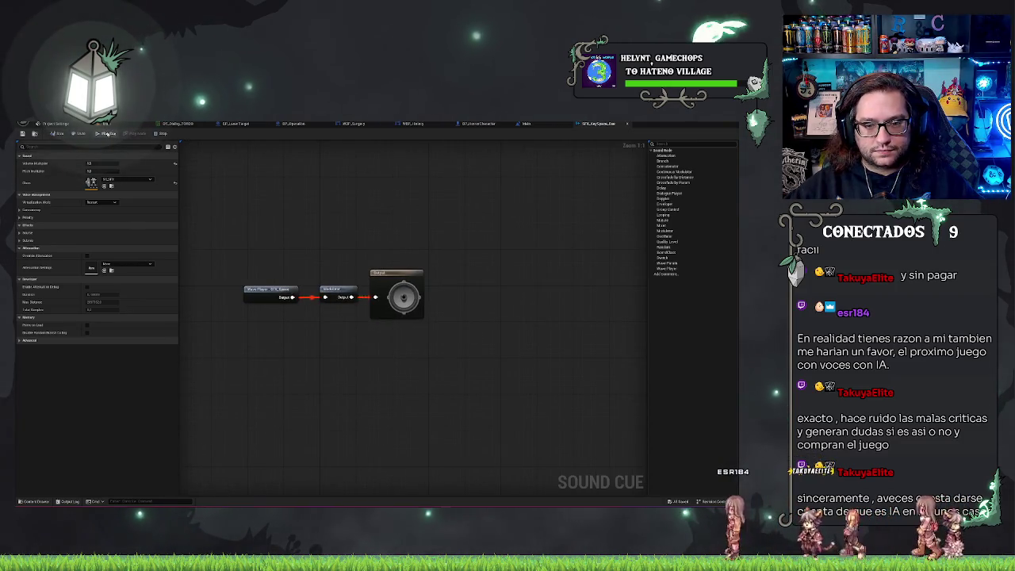
{"action": "left_click", "coordinate": [626, 124]}
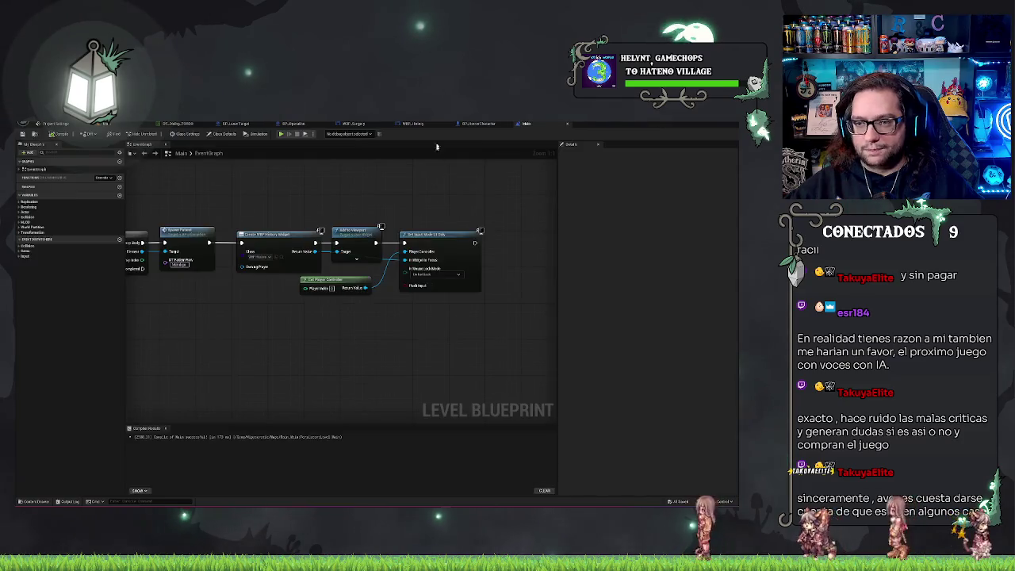
Go back to the level editor, clear the cue selection, and look down the hospital corridor.
{"action": "left_click", "coordinate": [141, 141]}
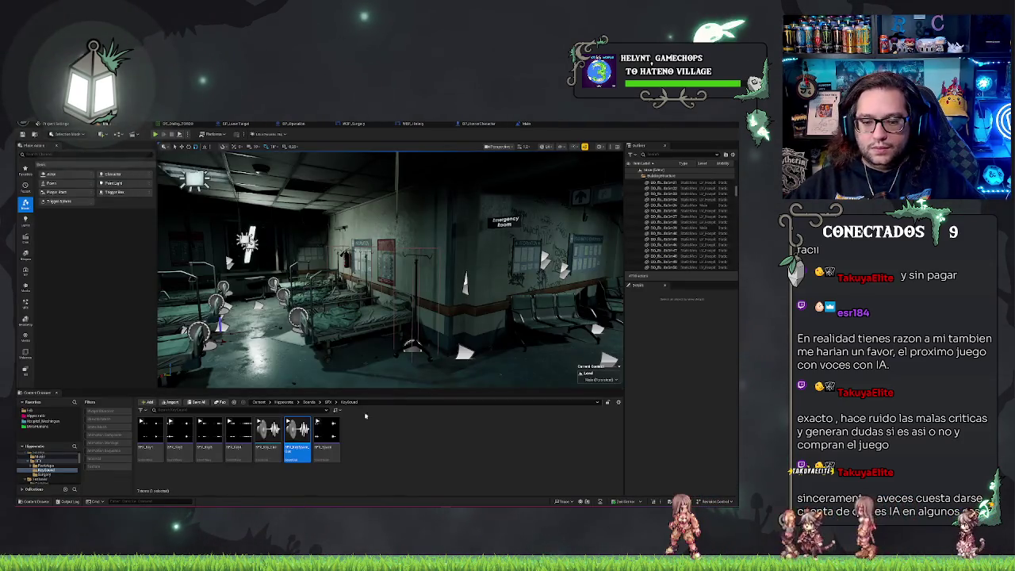
{"action": "left_click", "coordinate": [440, 429]}
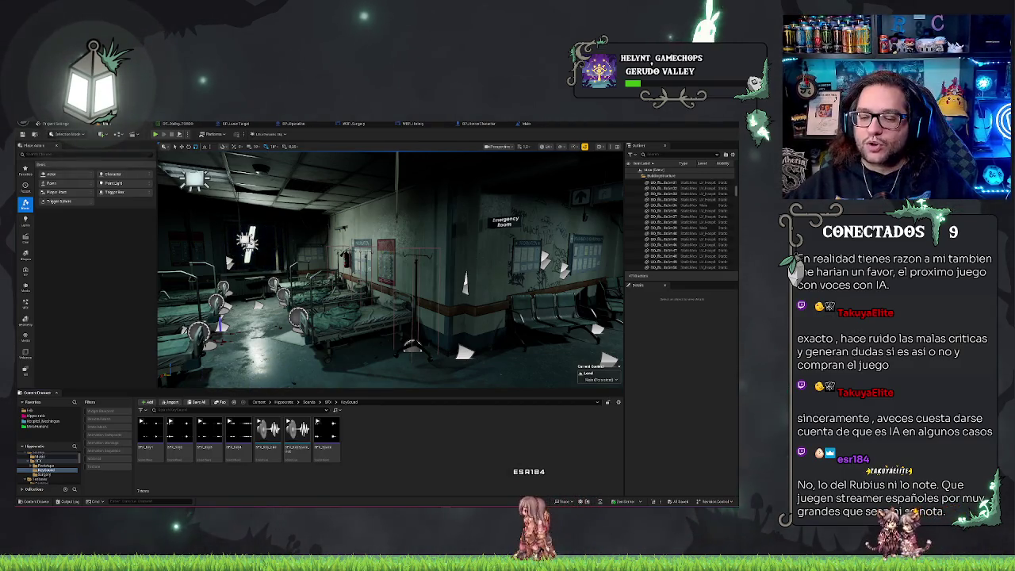
{"action": "mouse_move", "coordinate": [389, 270]}
{"action": "left_mouse_down"}
{"action": "mouse_move", "coordinate": [428, 261]}
{"action": "mouse_move", "coordinate": [381, 266]}
{"action": "mouse_move", "coordinate": [405, 266]}
{"action": "left_mouse_up"}
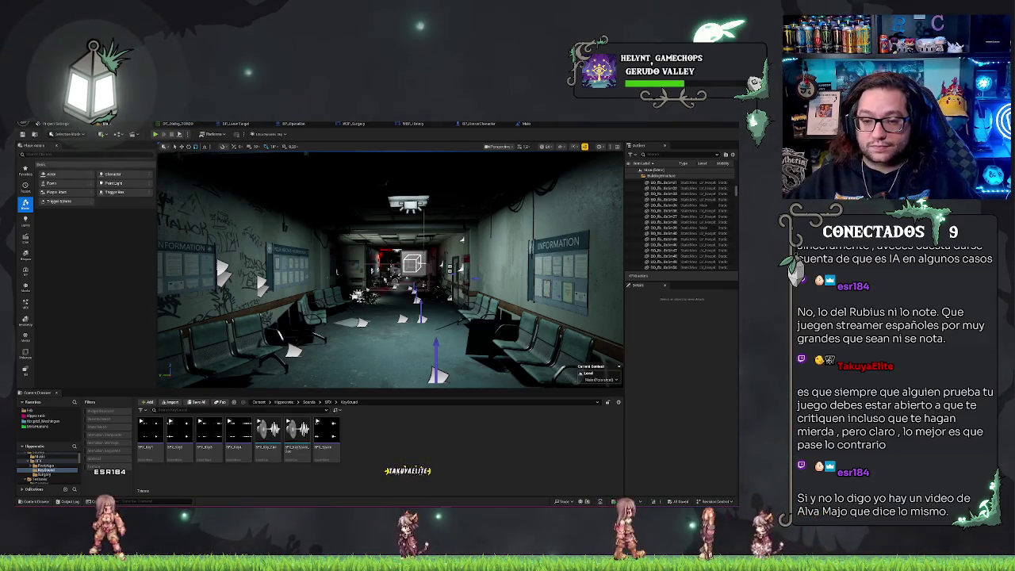
{"action": "mouse_move", "coordinate": [389, 269]}
{"action": "left_mouse_down"}
{"action": "mouse_move", "coordinate": [421, 265]}
{"action": "mouse_move", "coordinate": [369, 274]}
{"action": "left_mouse_up"}
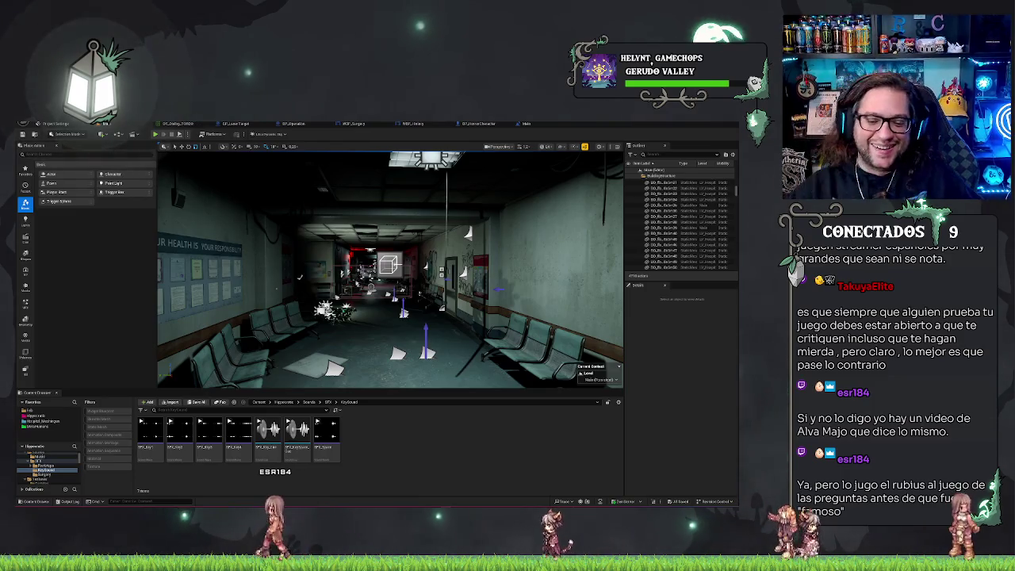
{"action": "mouse_move", "coordinate": [388, 270]}
{"action": "left_mouse_down"}
{"action": "mouse_move", "coordinate": [373, 269]}
{"action": "mouse_move", "coordinate": [428, 269]}
{"action": "mouse_move", "coordinate": [372, 269]}
{"action": "mouse_move", "coordinate": [412, 270]}
{"action": "mouse_move", "coordinate": [389, 257]}
{"action": "mouse_move", "coordinate": [282, 274]}
{"action": "left_mouse_up"}
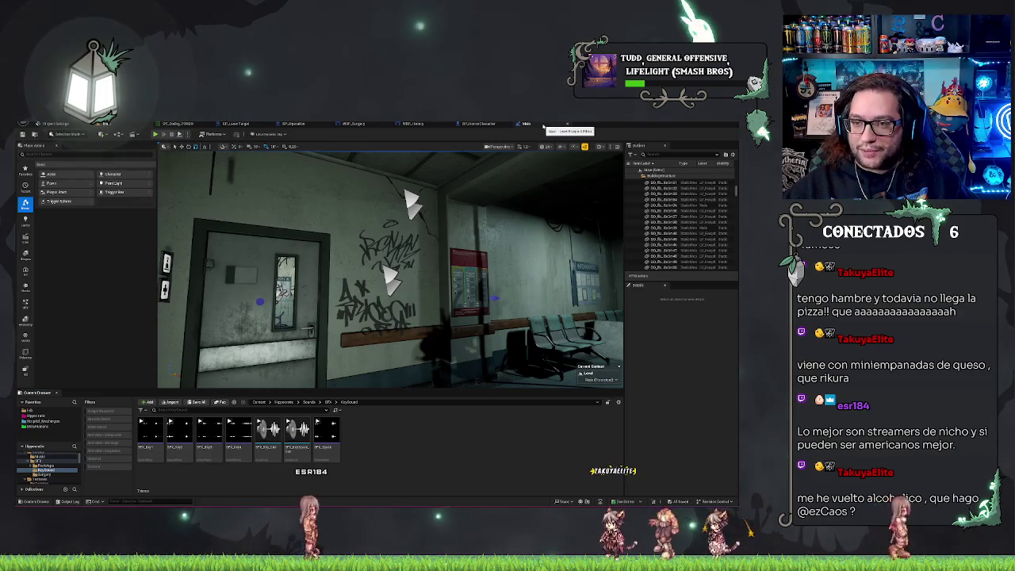
Browse from the project root into Blueprints > Utils and select the global library blueprint.
{"action": "left_click", "coordinate": [537, 125]}
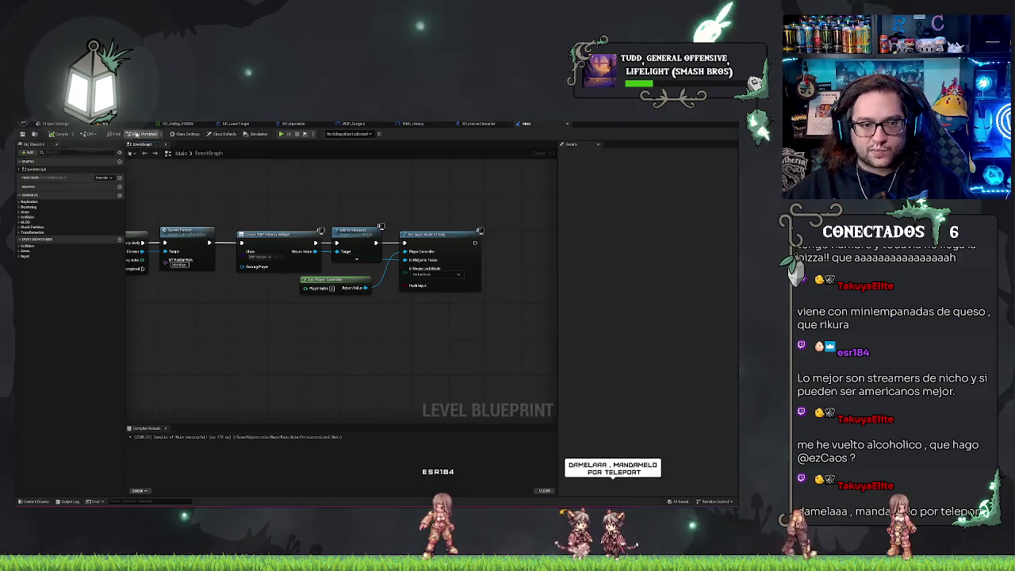
{"action": "left_click", "coordinate": [312, 414]}
{"action": "left_click", "coordinate": [46, 415]}
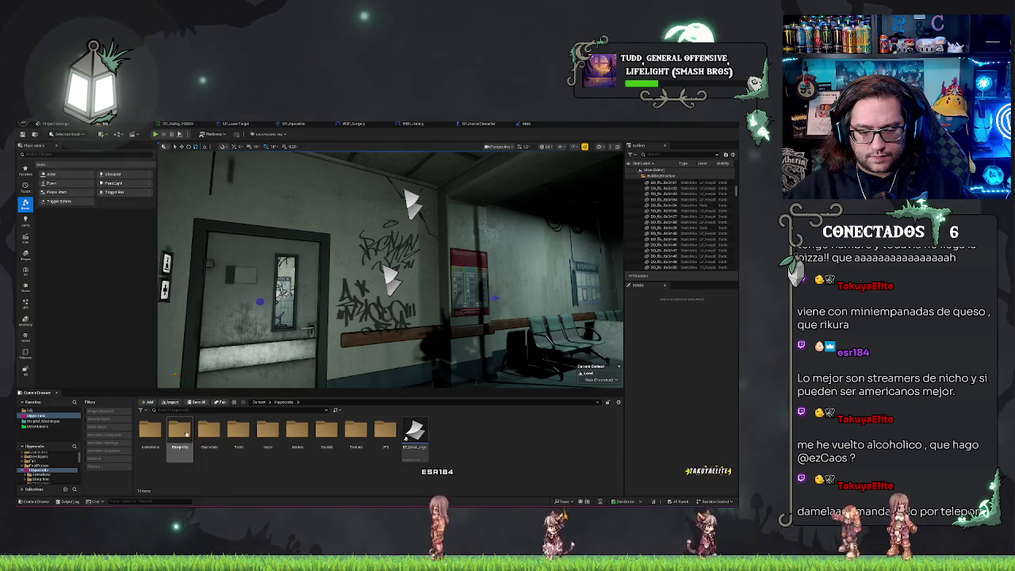
{"action": "double_click", "coordinate": [184, 436]}
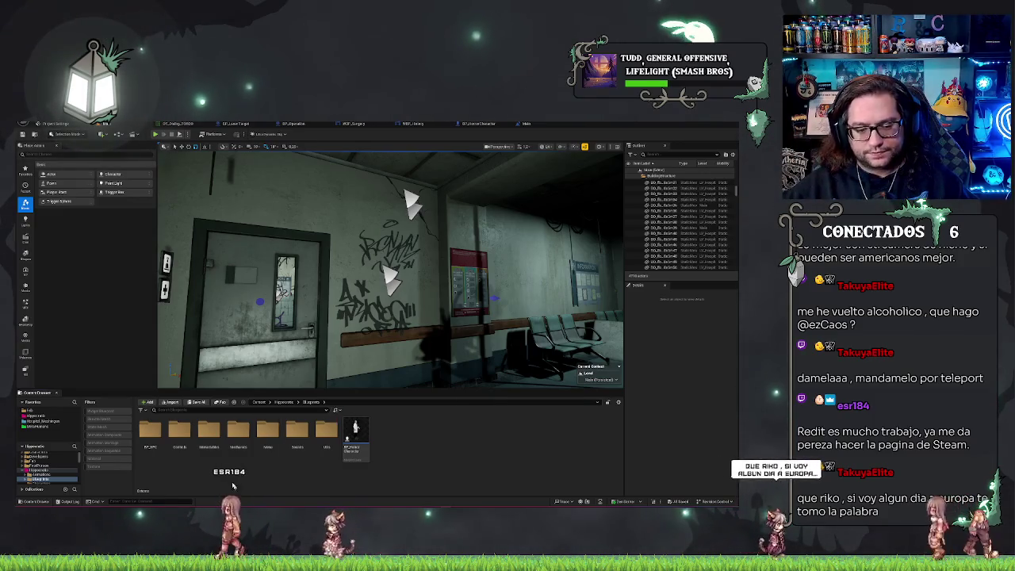
{"action": "left_click", "coordinate": [238, 433]}
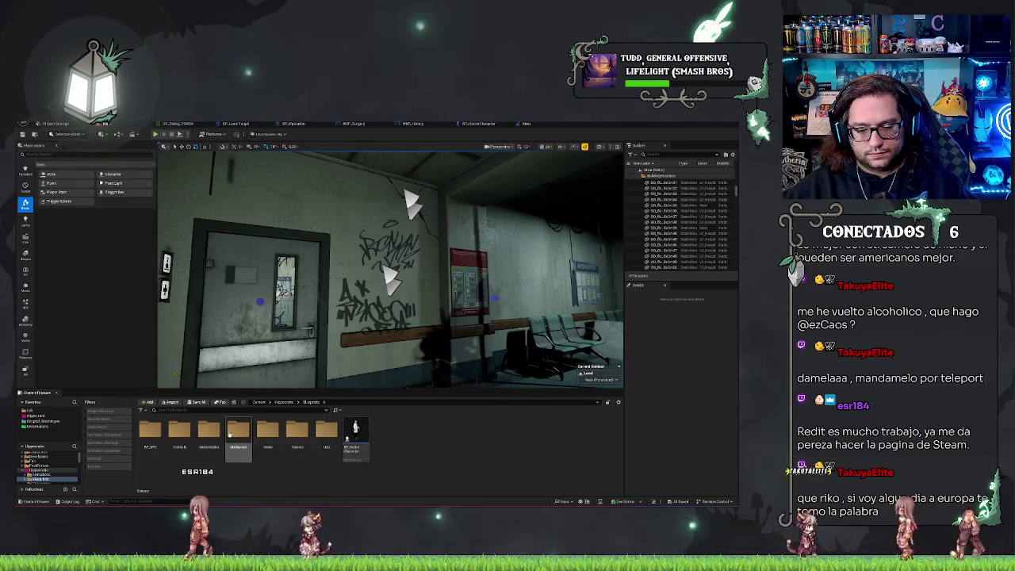
{"action": "double_click", "coordinate": [268, 432]}
{"action": "key", "text": "alt+Left"}
{"action": "double_click", "coordinate": [325, 432]}
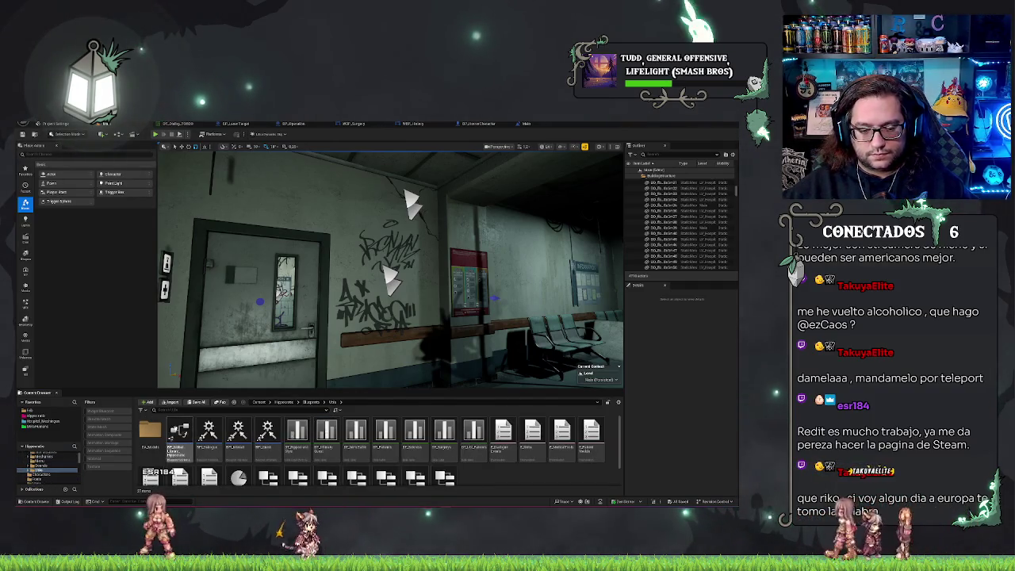
{"action": "left_click", "coordinate": [180, 435]}
Open BP_GlobalLibrary_Hippocratic, create a TypeWriter function, and add two Boolean inputs.
{"action": "double_click", "coordinate": [179, 435]}
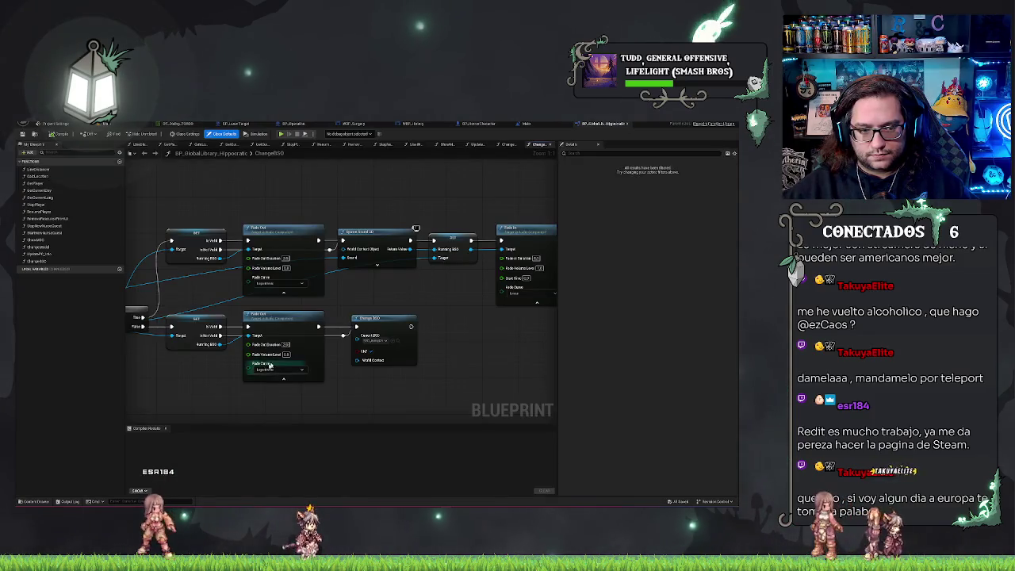
{"action": "left_click", "coordinate": [120, 162]}
{"action": "type", "text": "Type"}
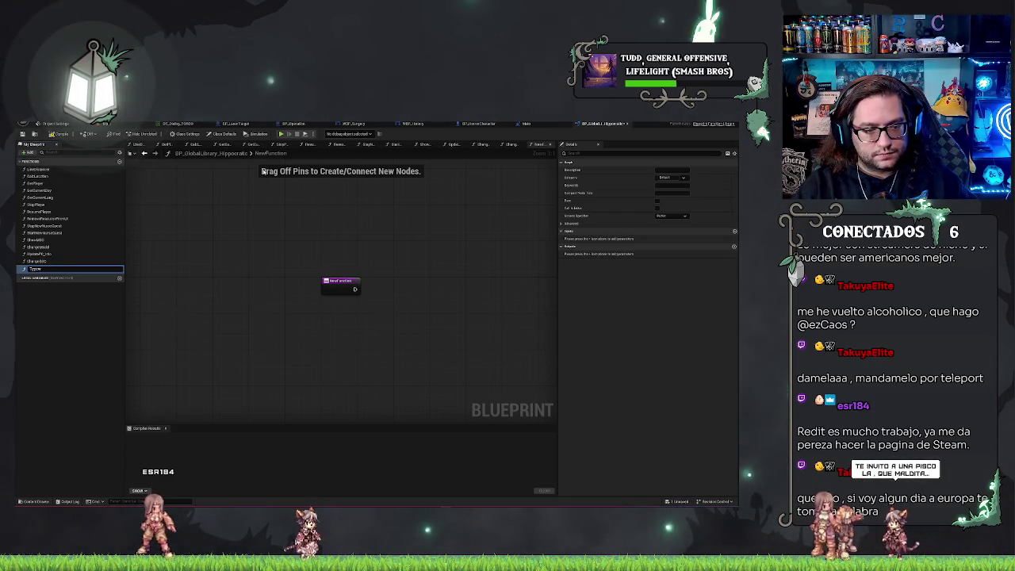
{"action": "type", "text": "Writer"}
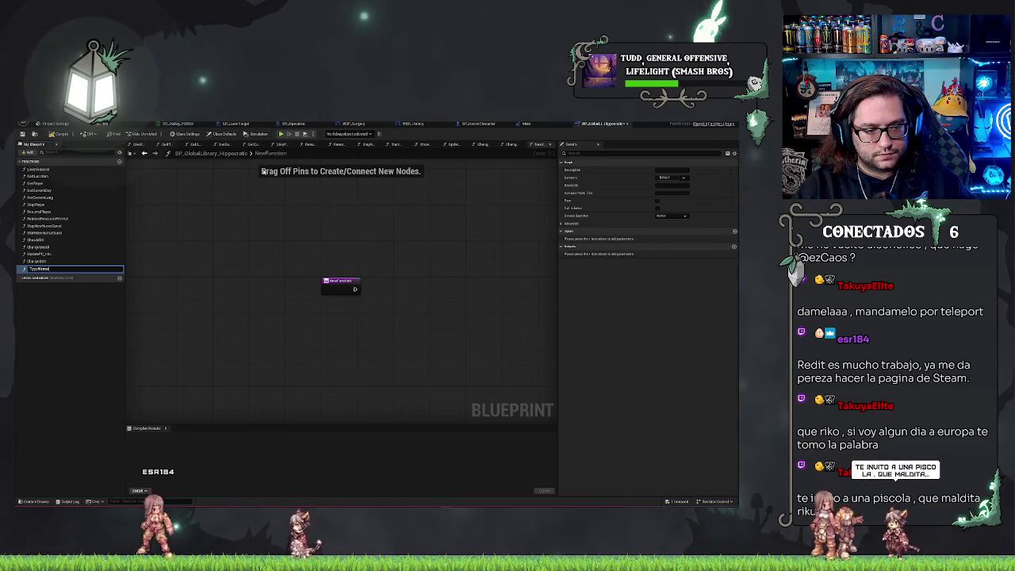
{"action": "key", "text": "Return"}
{"action": "left_click", "coordinate": [734, 230]}
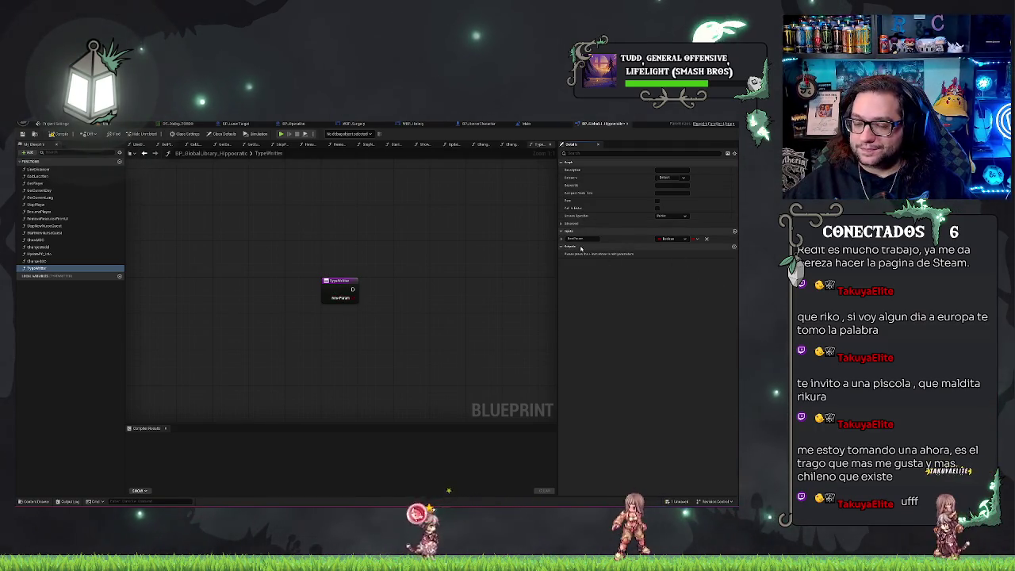
{"action": "left_click_drag", "start_coordinate": [344, 289], "coordinate": [313, 284]}
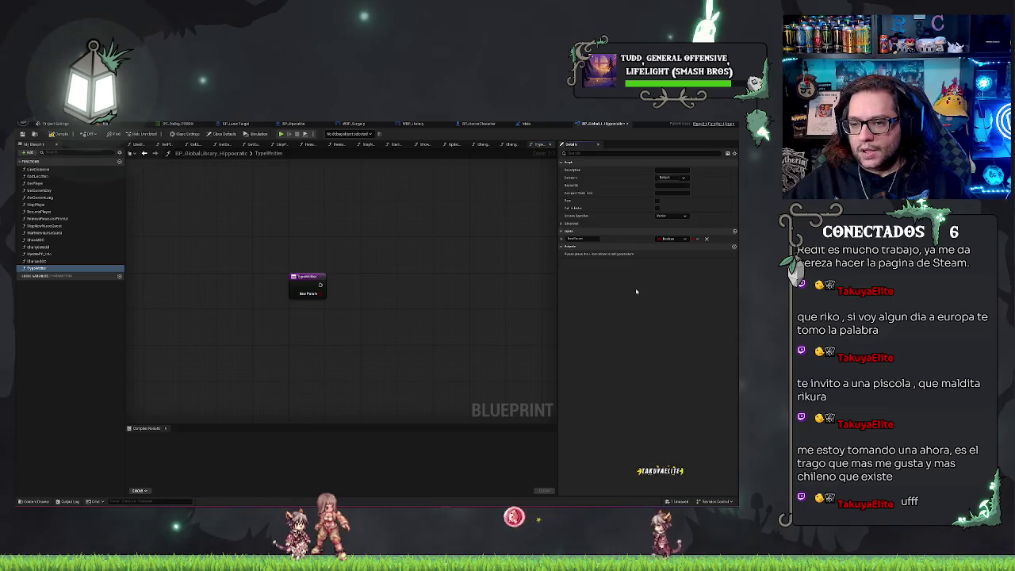
{"action": "left_click", "coordinate": [735, 231]}
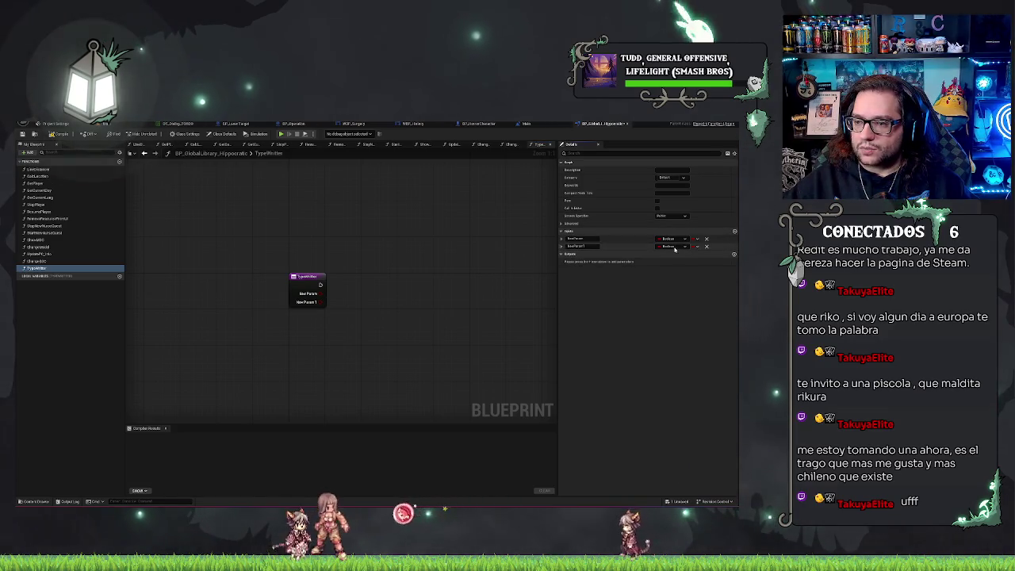
Make the second TypeWriter input a Widget Object Reference and rename the first to End Text.
{"action": "left_click", "coordinate": [673, 247]}
{"action": "type", "text": "widget"}
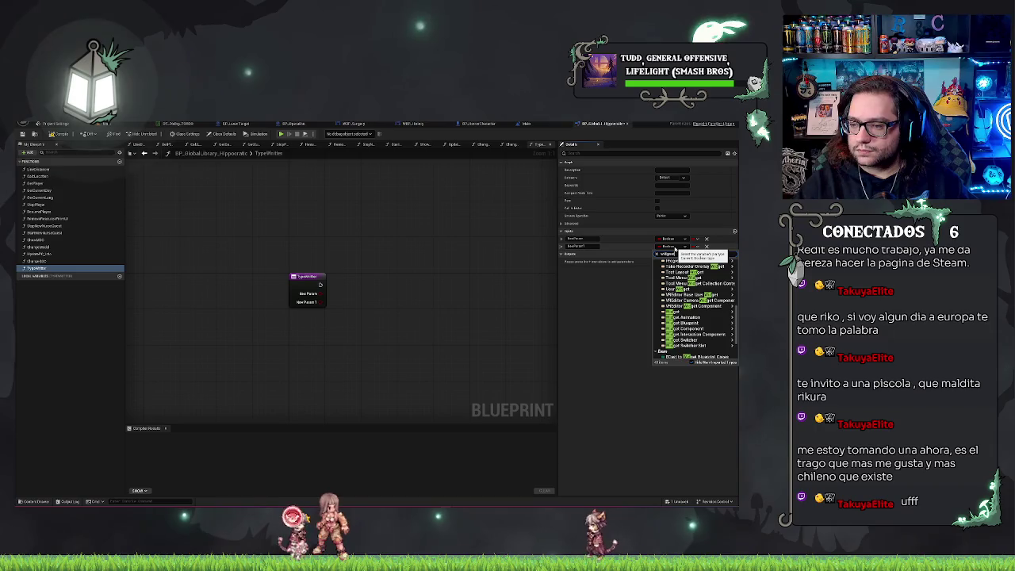
{"action": "type", "text": "."}
{"action": "key", "text": "BackSpace"}
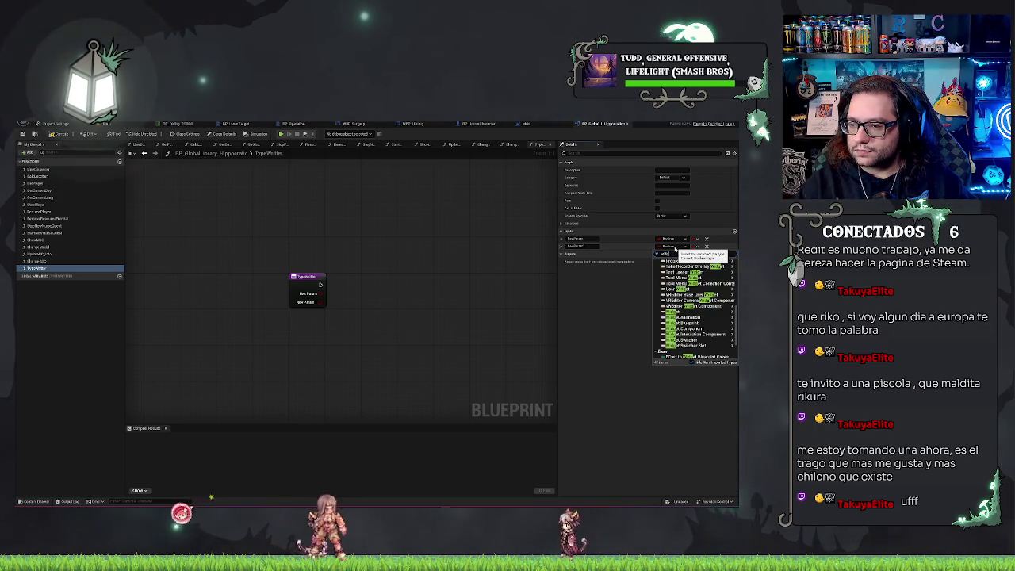
{"action": "mouse_move", "coordinate": [657, 314]}
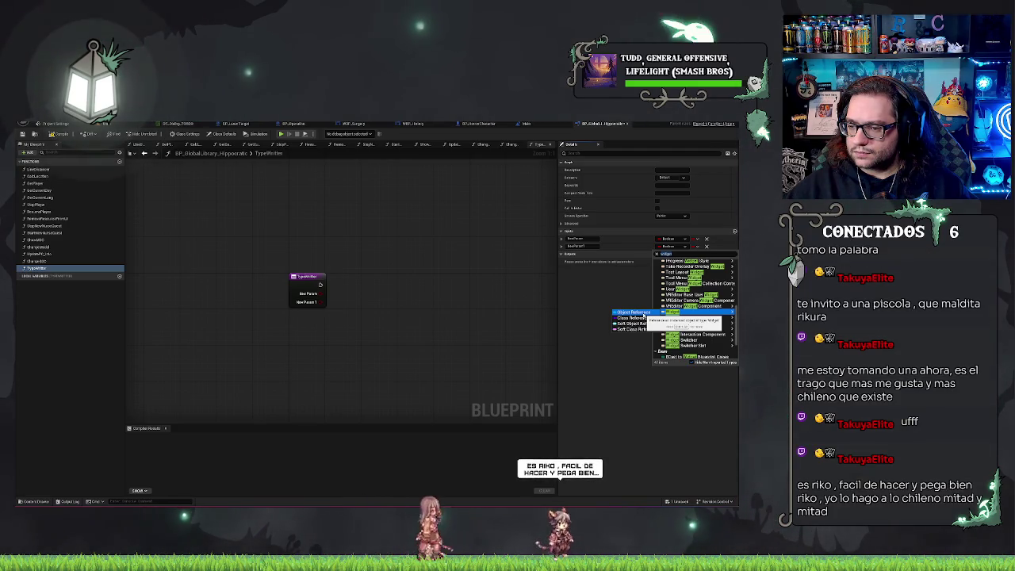
{"action": "left_click", "coordinate": [634, 313]}
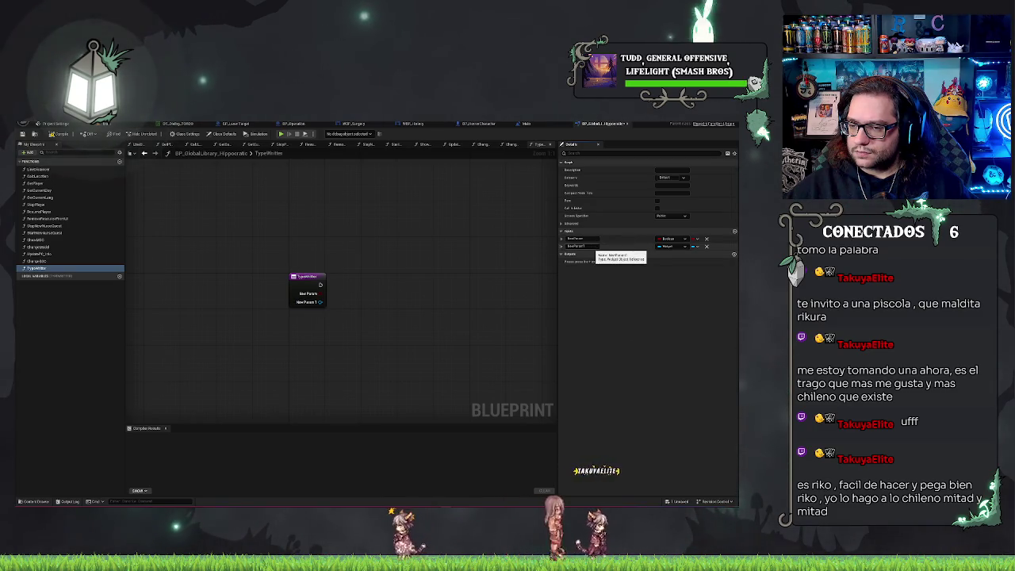
{"action": "left_click", "coordinate": [586, 238]}
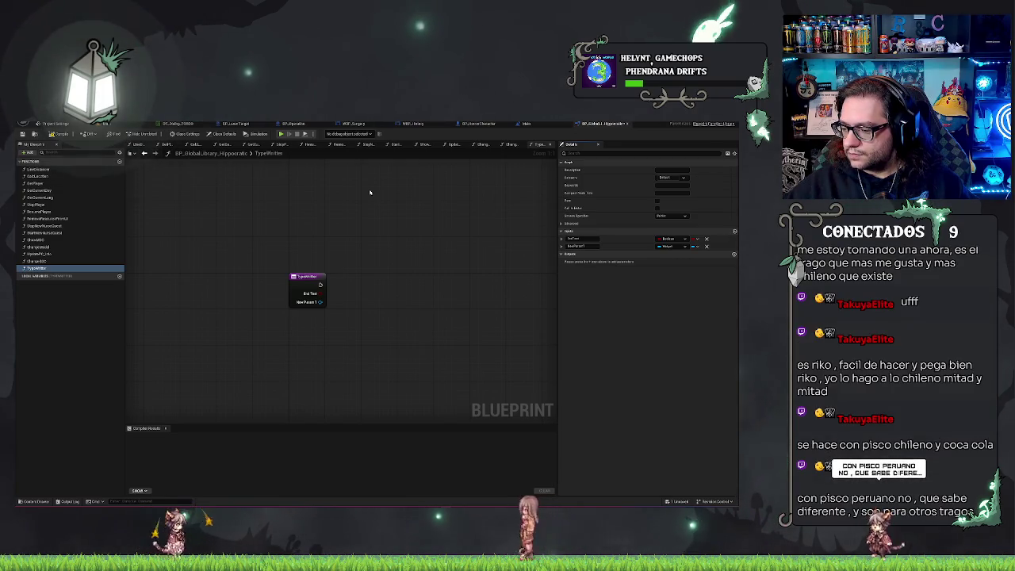
Connect a While Loop node to the TypeWriter entry's execution output.
{"action": "left_click_drag", "start_coordinate": [320, 284], "coordinate": [376, 290]}
{"action": "type", "text": "while"}
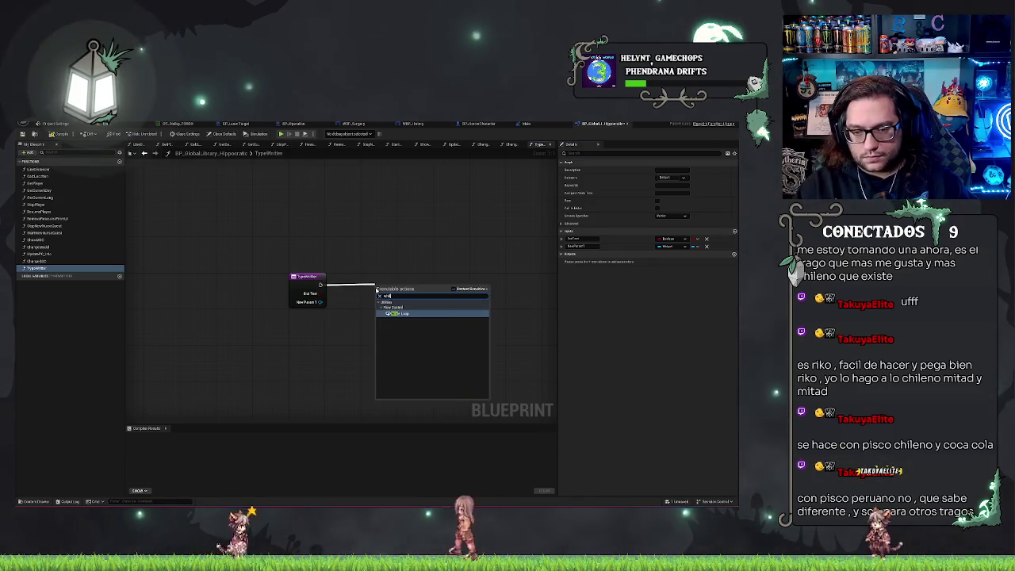
{"action": "key", "text": "Return"}
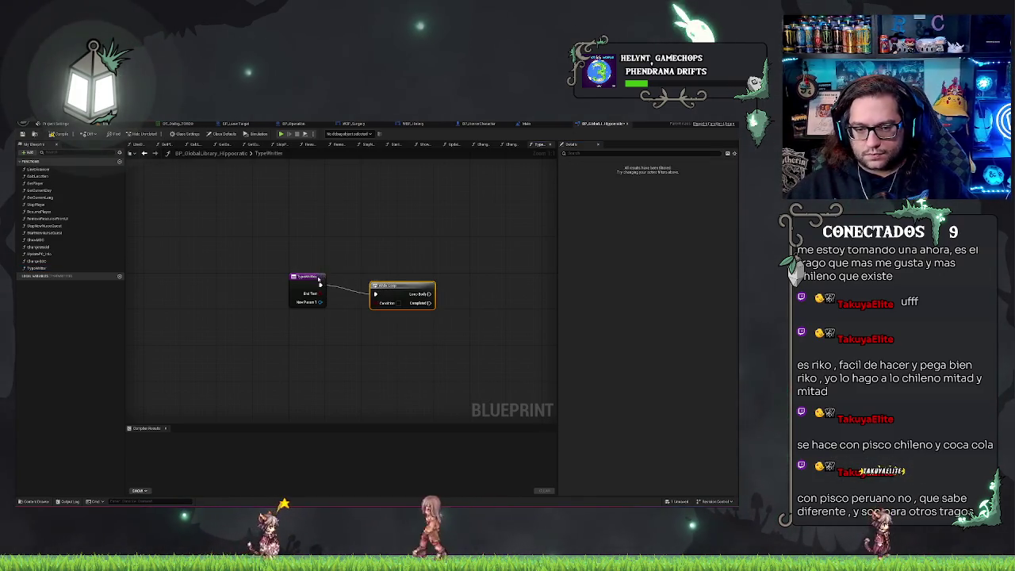
{"action": "left_click_drag", "start_coordinate": [392, 304], "coordinate": [393, 295]}
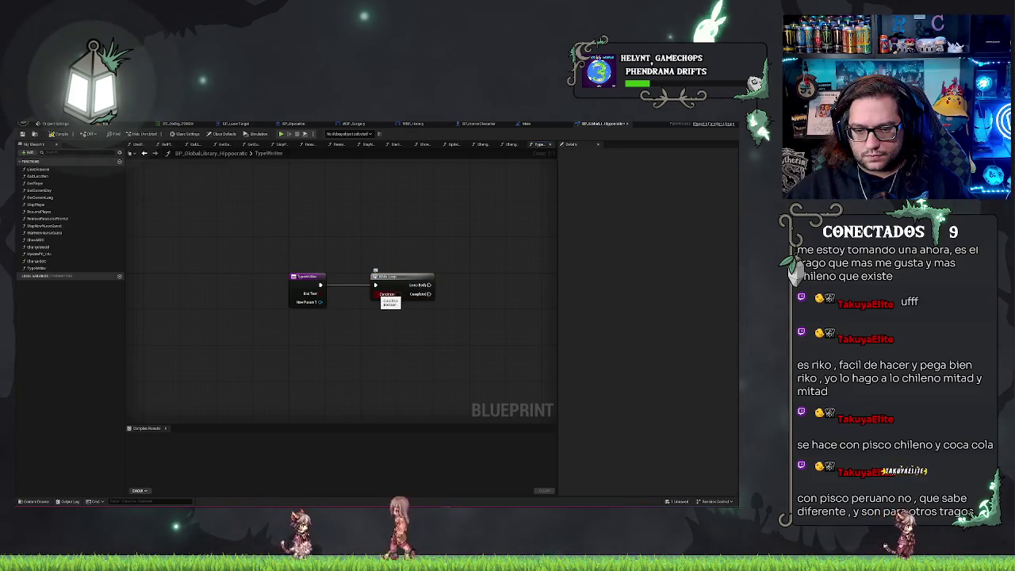
{"action": "left_click", "coordinate": [317, 278]}
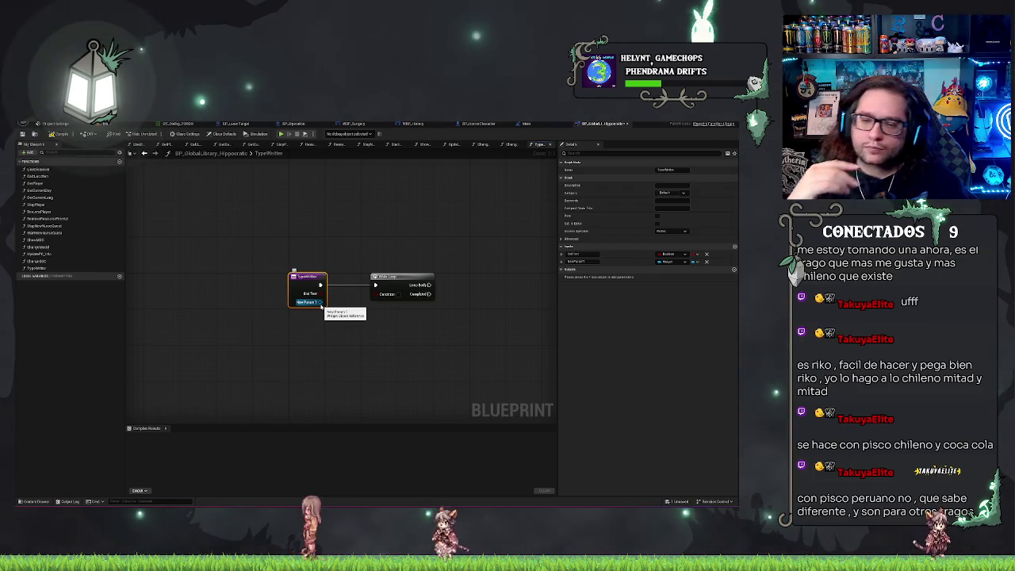
{"action": "left_click_drag", "start_coordinate": [378, 243], "coordinate": [432, 345]}
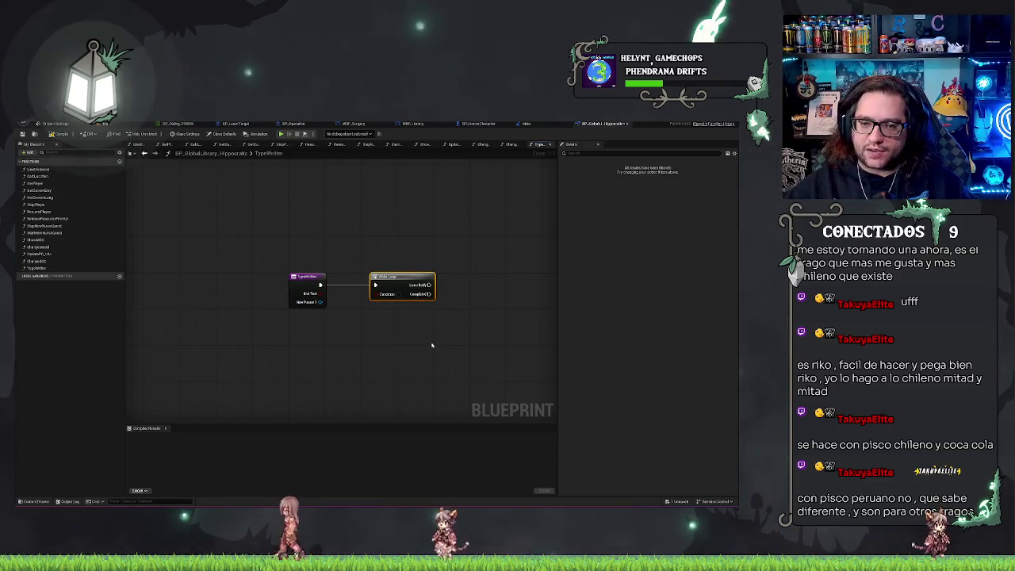
Change the End Text input's type from Boolean to Text.
{"action": "left_click", "coordinate": [310, 276]}
{"action": "left_click", "coordinate": [665, 255]}
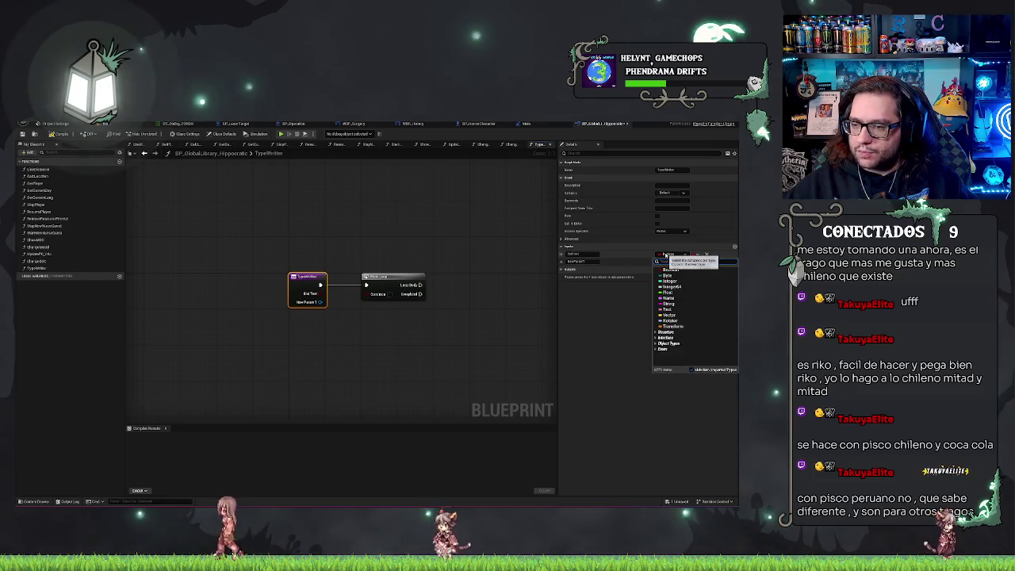
{"action": "left_click", "coordinate": [668, 310]}
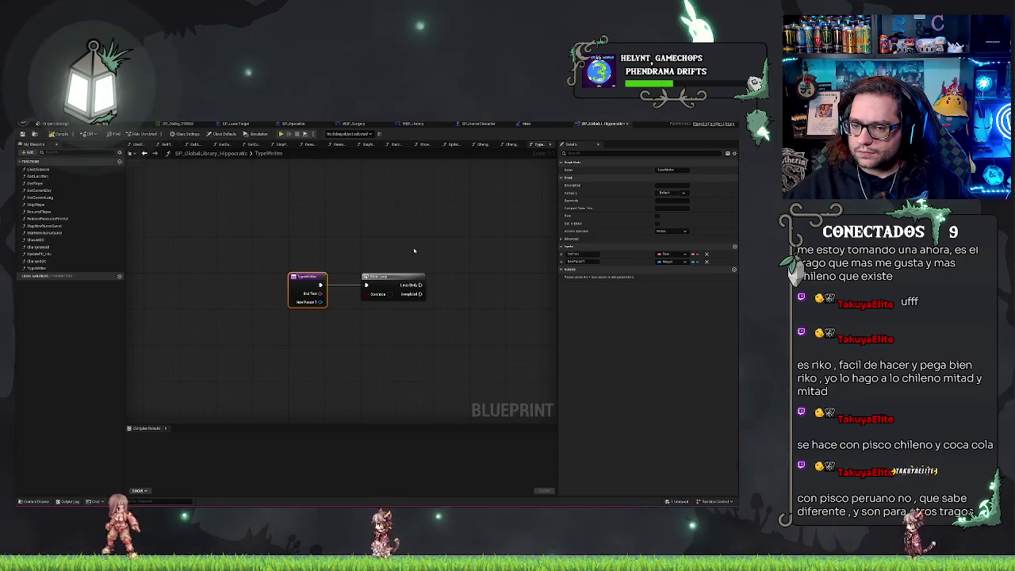
{"action": "left_click", "coordinate": [392, 277]}
Add a To String (Text) conversion node wired from the End Text pin.
{"action": "left_click_drag", "start_coordinate": [392, 276], "coordinate": [415, 277]}
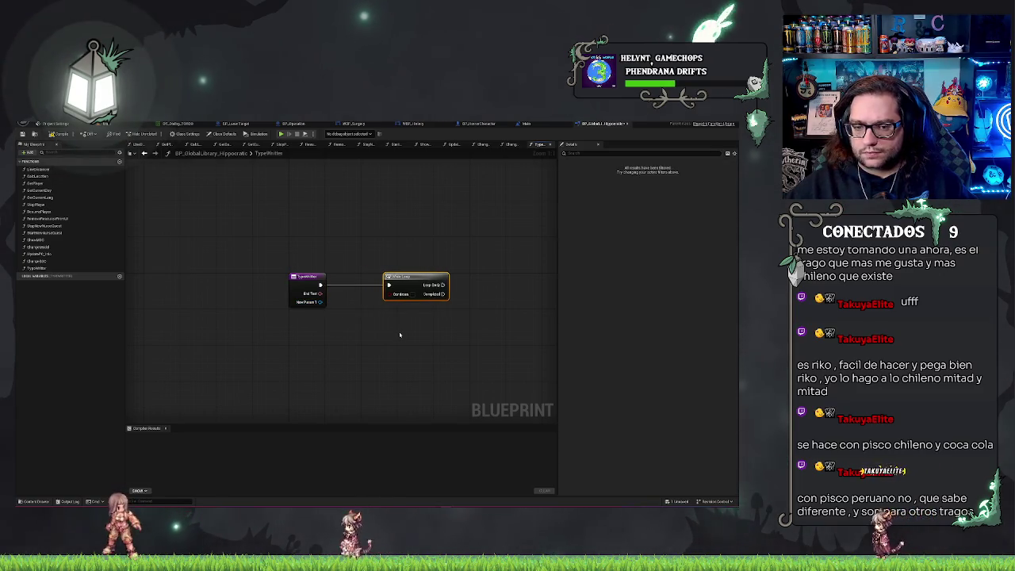
{"action": "left_click_drag", "start_coordinate": [320, 293], "coordinate": [347, 317]}
{"action": "type", "text": "spl"}
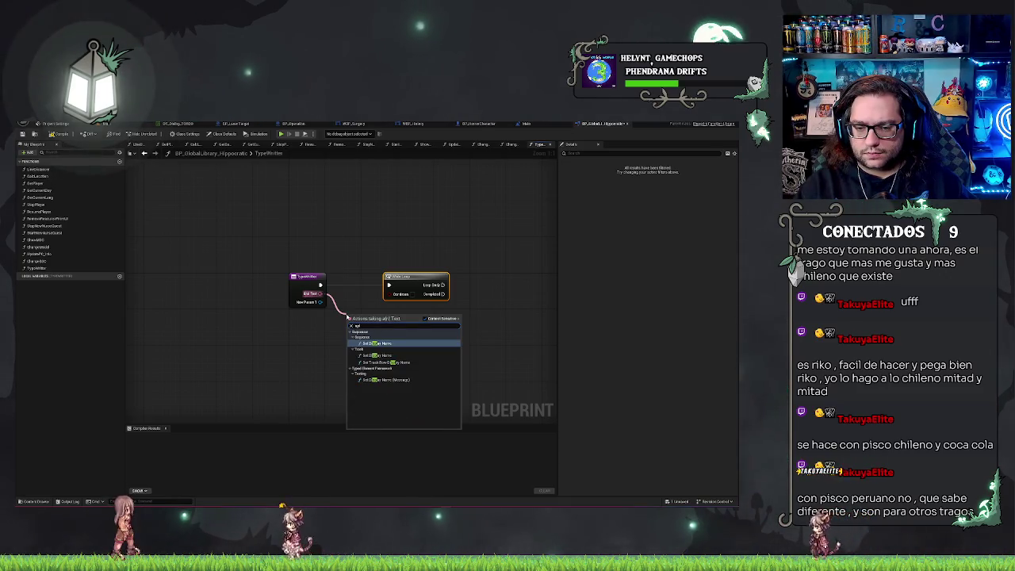
{"action": "key", "text": "BackSpace"}
{"action": "key", "text": "BackSpace"}
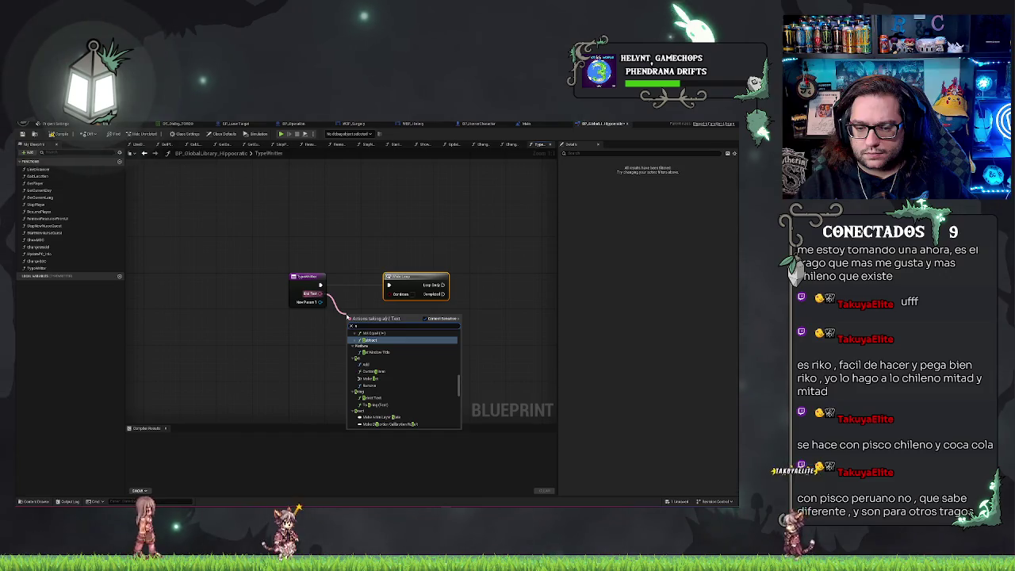
{"action": "type", "text": "tring"}
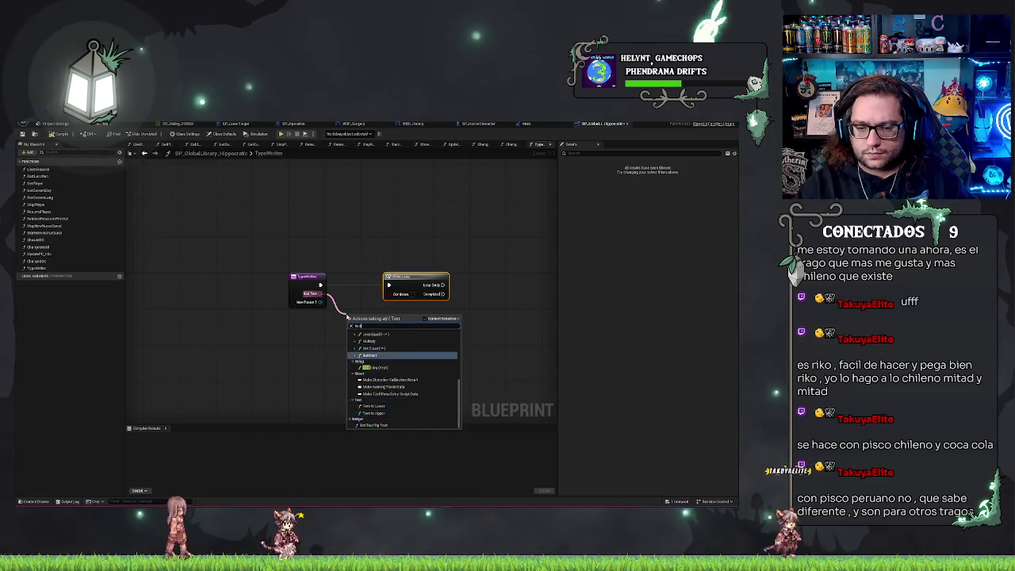
{"action": "key", "text": "Return"}
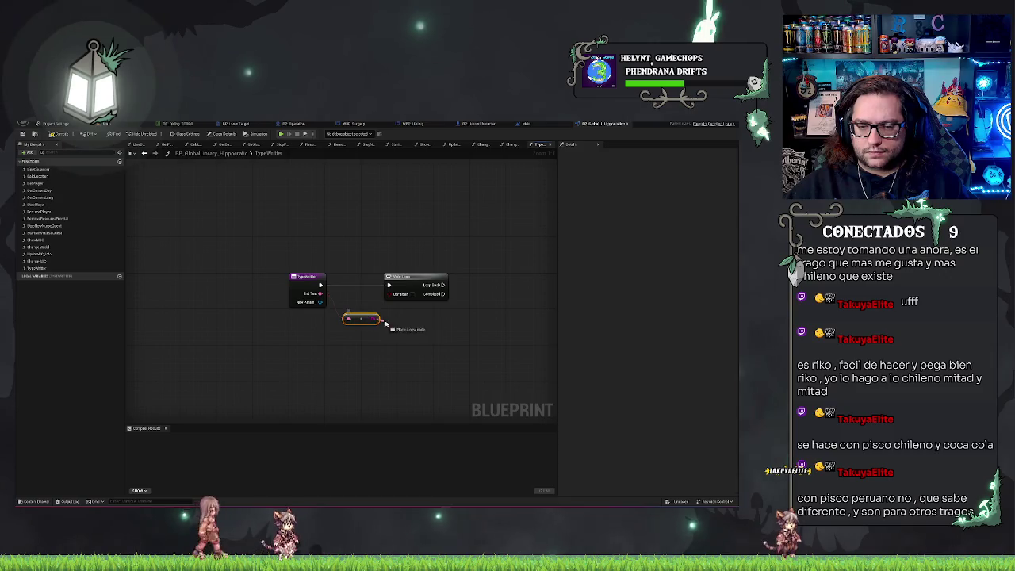
Add a Split node from the converted string, then delete it.
{"action": "left_click_drag", "start_coordinate": [383, 324], "coordinate": [387, 325]}
{"action": "type", "text": "spl"}
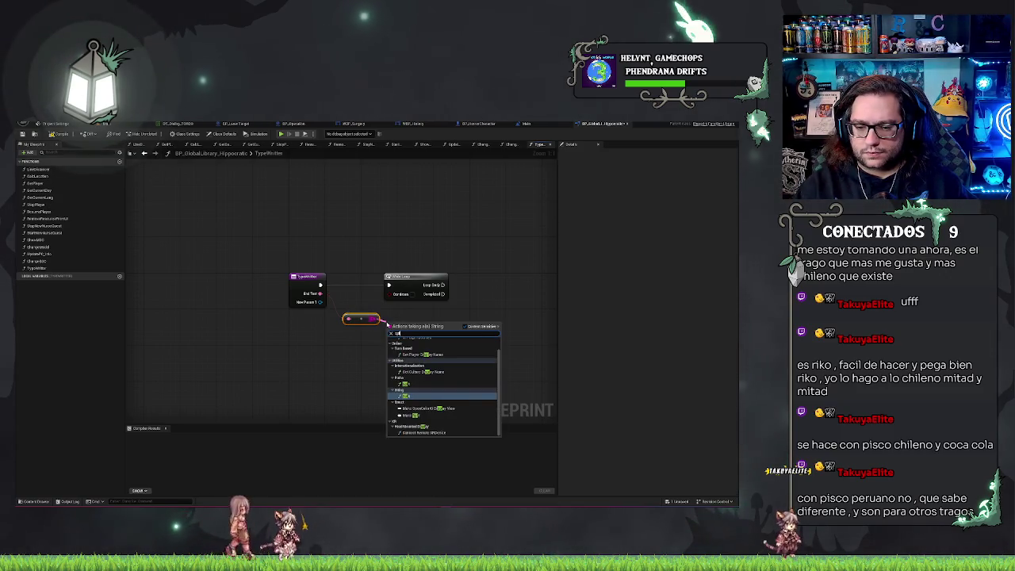
{"action": "key", "text": "Return"}
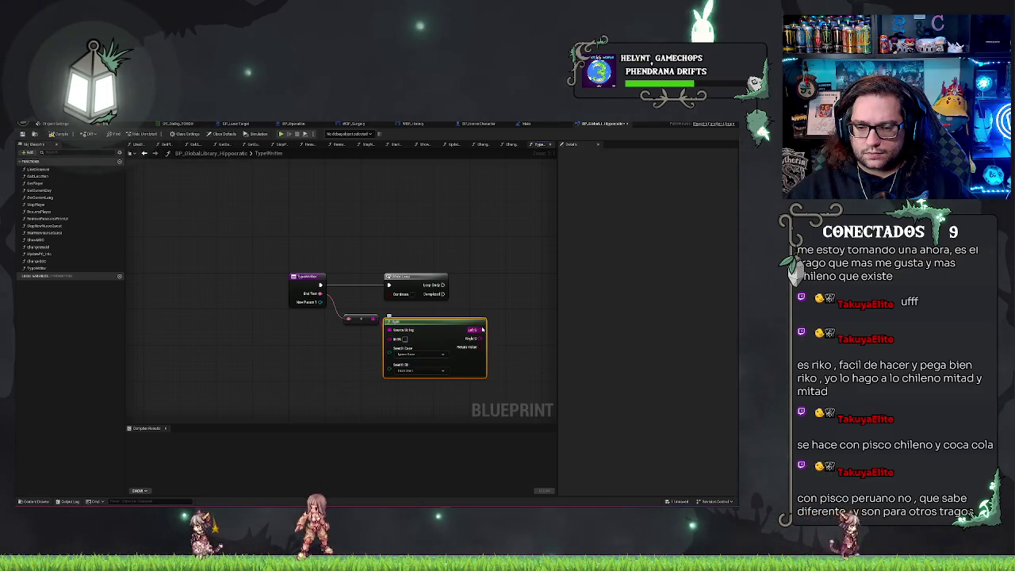
{"action": "left_click_drag", "start_coordinate": [425, 347], "coordinate": [430, 339]}
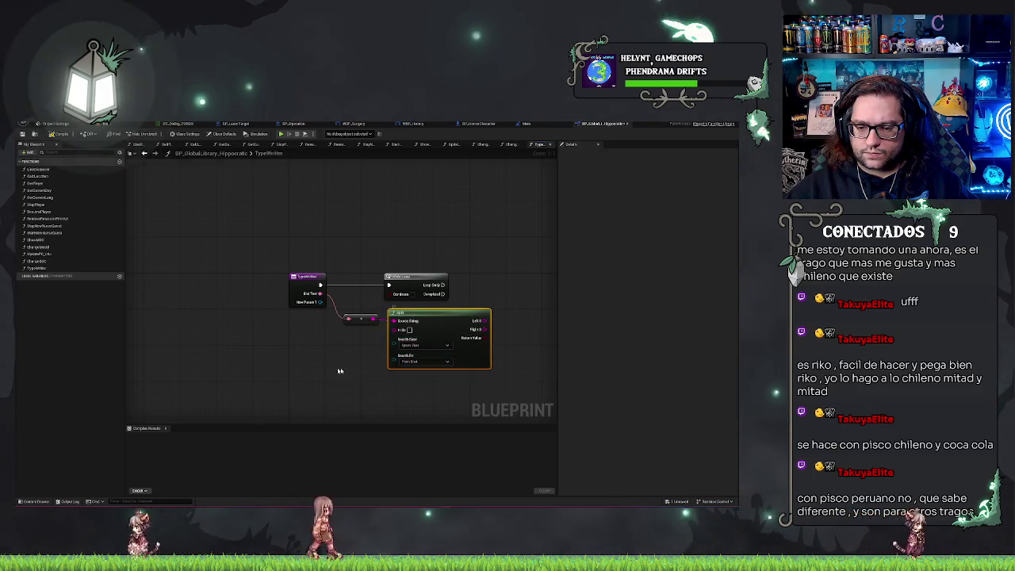
{"action": "key", "text": "Delete"}
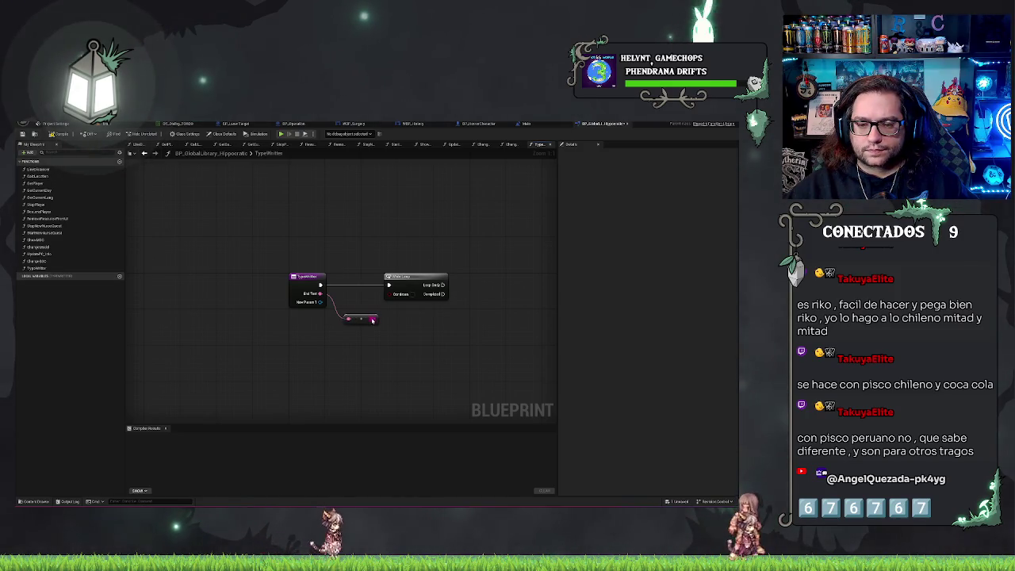
Add a Get Character Array from String node off the converted string and tidy the nodes.
{"action": "left_click_drag", "start_coordinate": [372, 320], "coordinate": [381, 331]}
{"action": "type", "text": "getchar"}
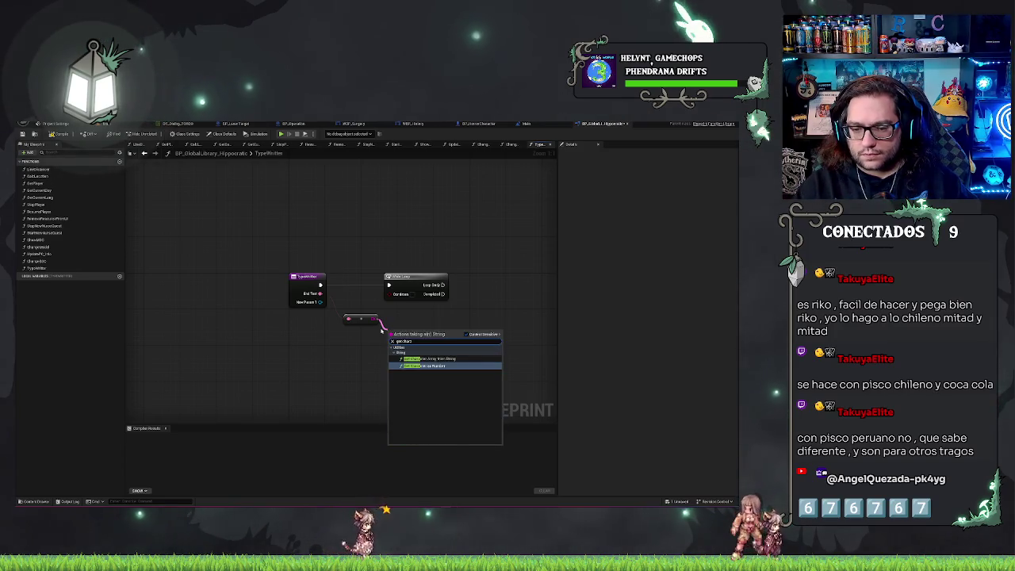
{"action": "left_click", "coordinate": [428, 358]}
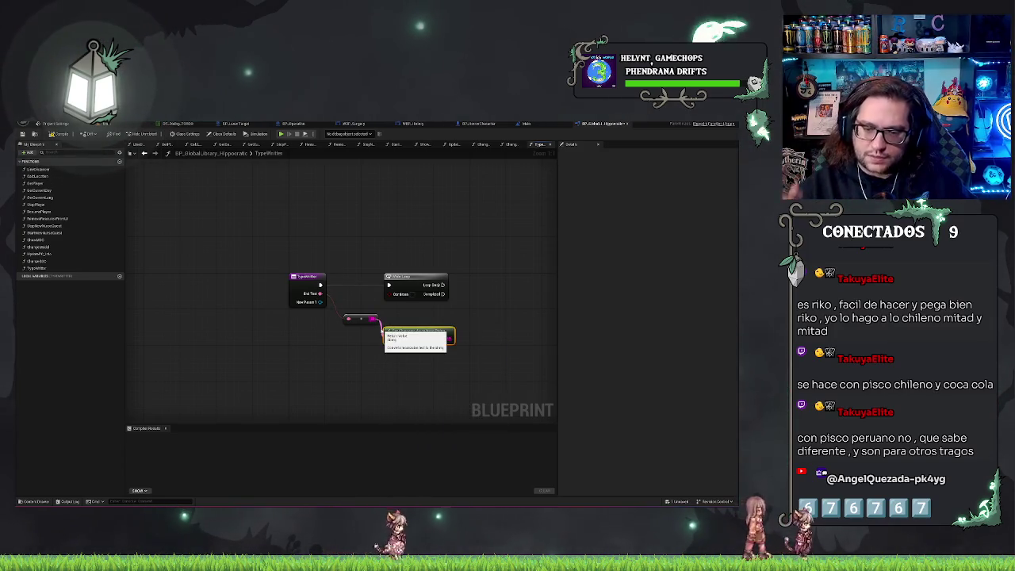
{"action": "left_click_drag", "start_coordinate": [419, 330], "coordinate": [429, 318]}
{"action": "left_click_drag", "start_coordinate": [358, 319], "coordinate": [359, 326]}
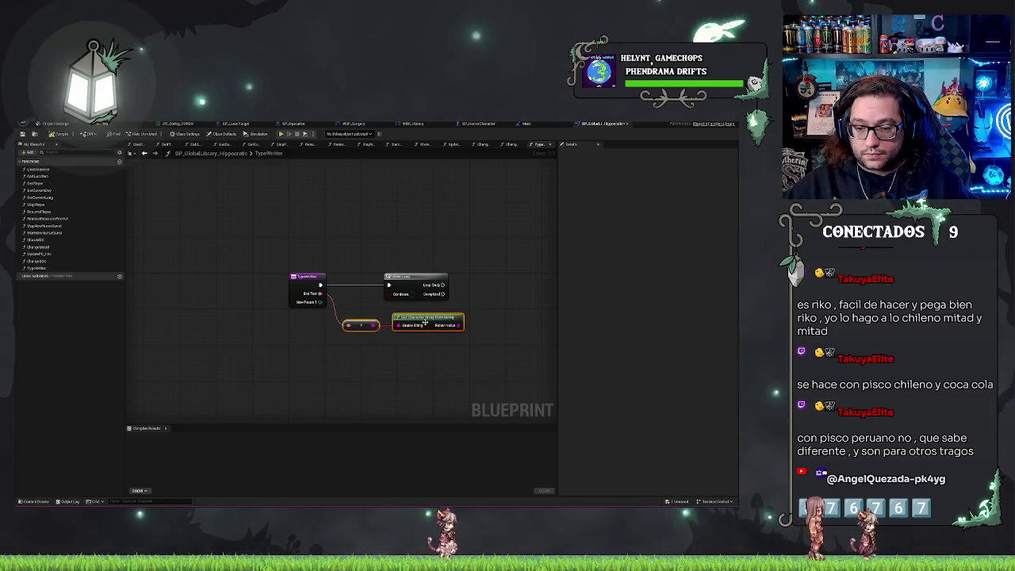
{"action": "left_click_drag", "start_coordinate": [471, 322], "coordinate": [433, 303]}
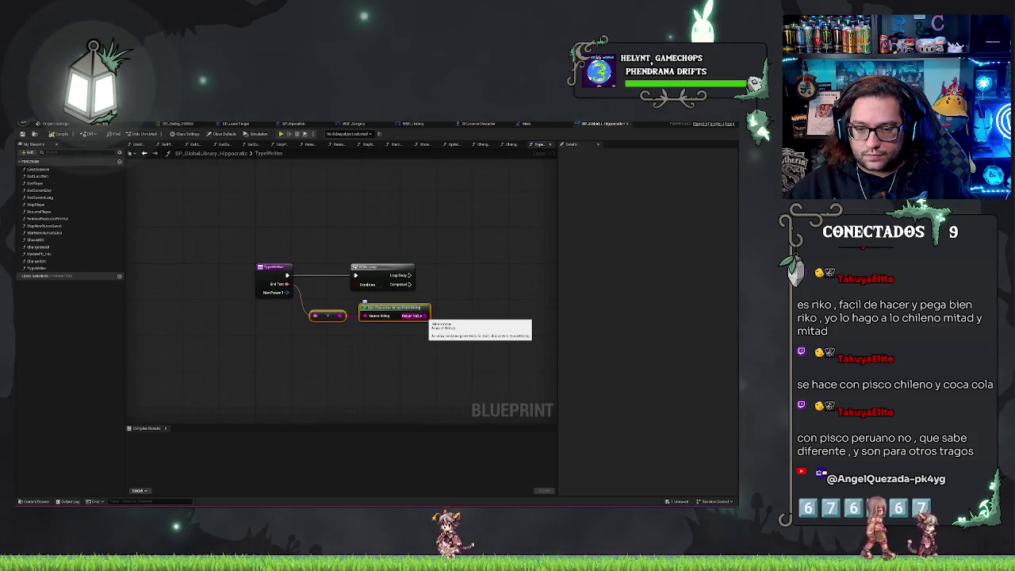
Rename the TypeWriter's second input to Widget.
{"action": "left_click", "coordinate": [274, 274]}
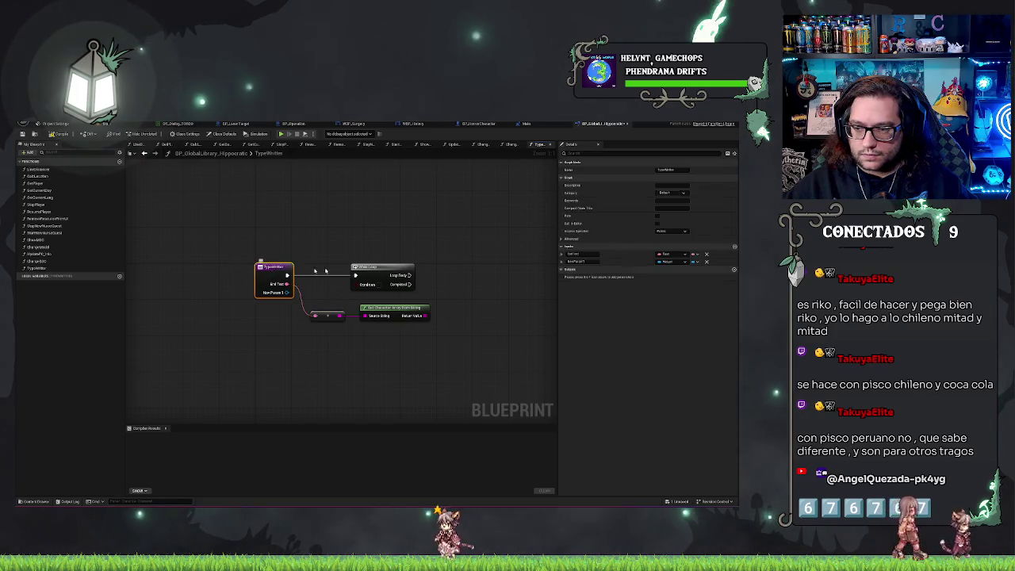
{"action": "left_click", "coordinate": [579, 262]}
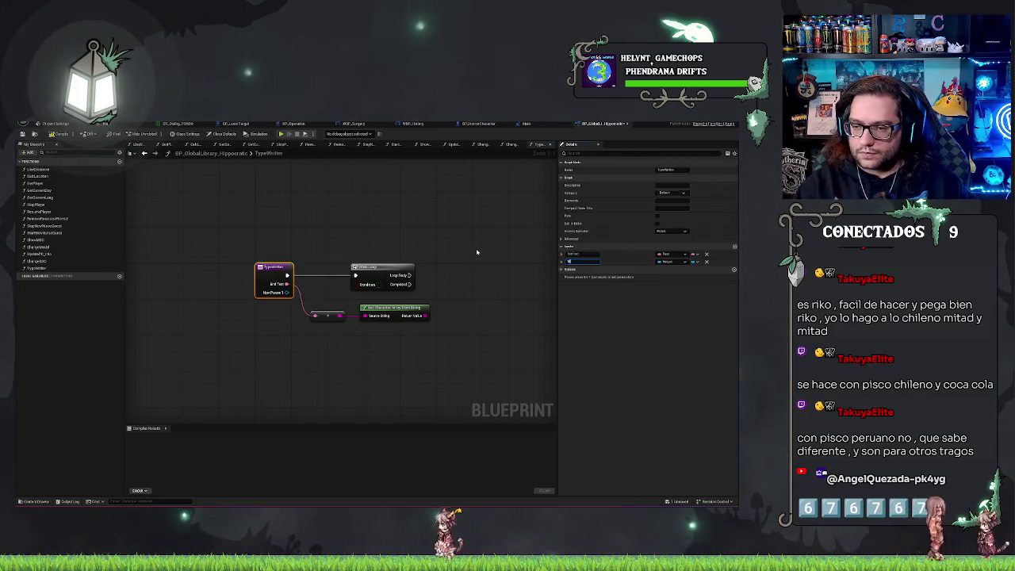
{"action": "type", "text": "Delay"}
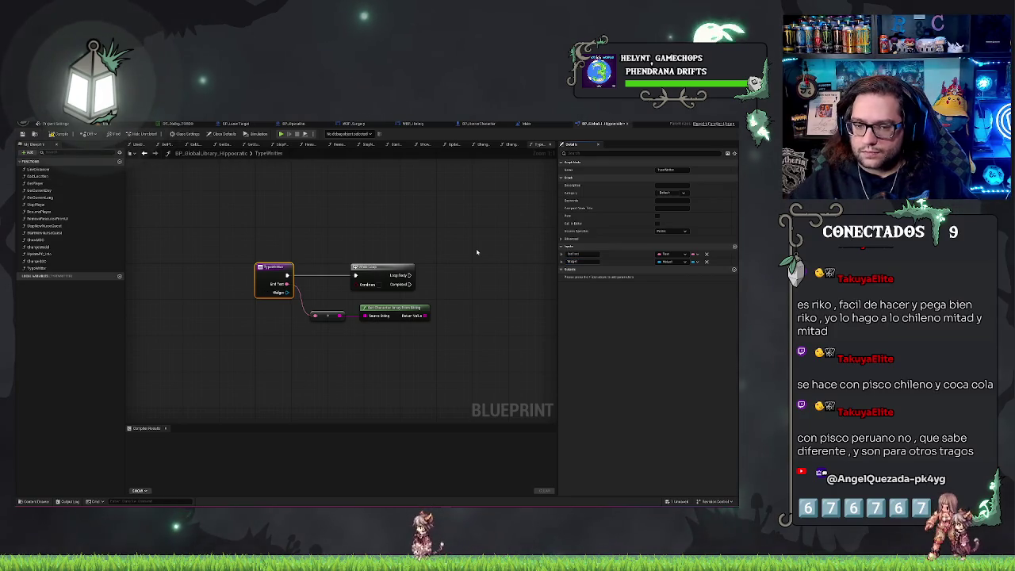
{"action": "left_click_drag", "start_coordinate": [286, 293], "coordinate": [290, 328]}
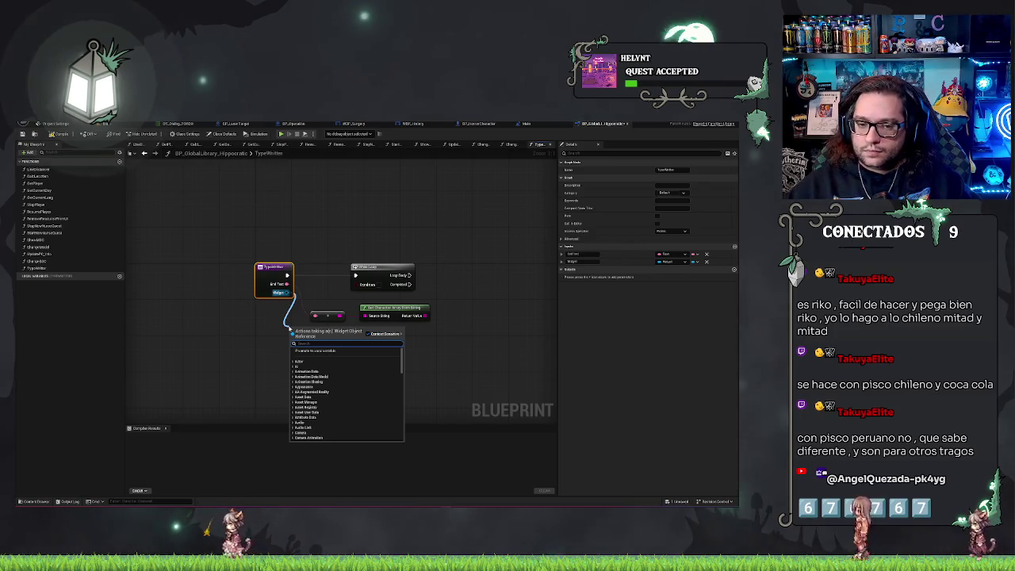
Add a Cast To WBP_History node from the Widget pin and convert it to a pure cast.
{"action": "left_click", "coordinate": [337, 254]}
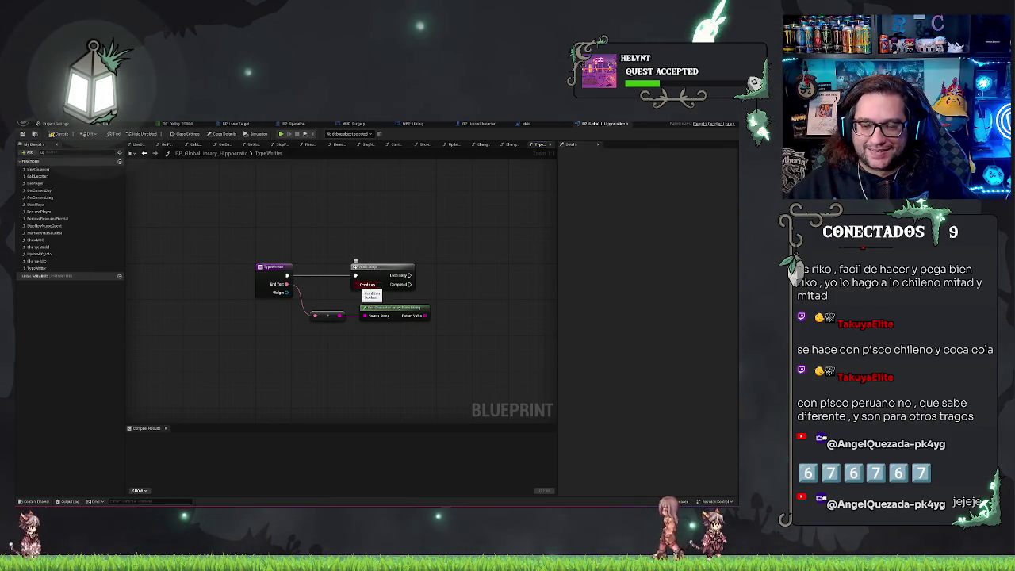
{"action": "left_click_drag", "start_coordinate": [284, 320], "coordinate": [284, 321]}
{"action": "type", "text": "cast to"}
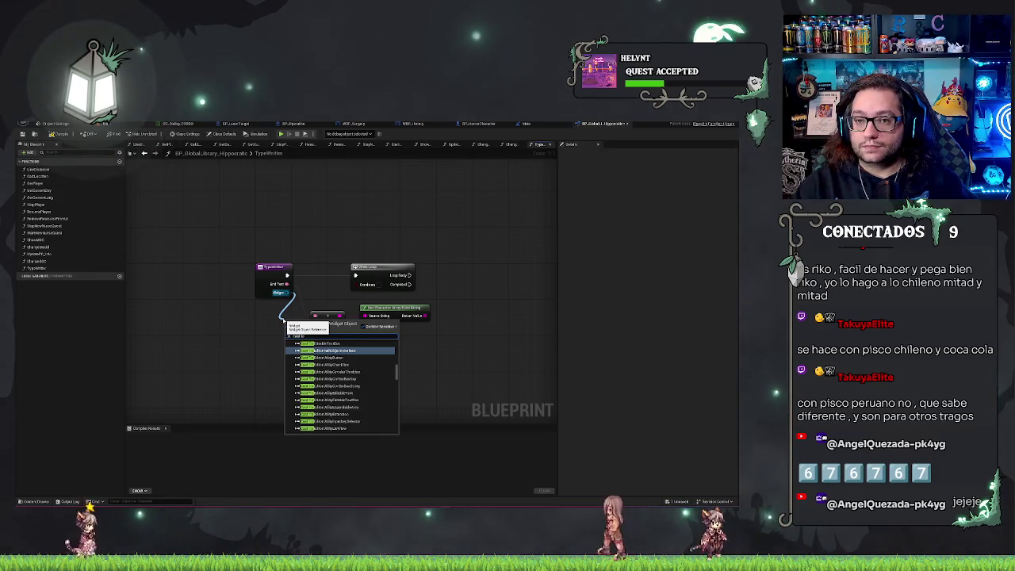
{"action": "type", "text": " wbp"}
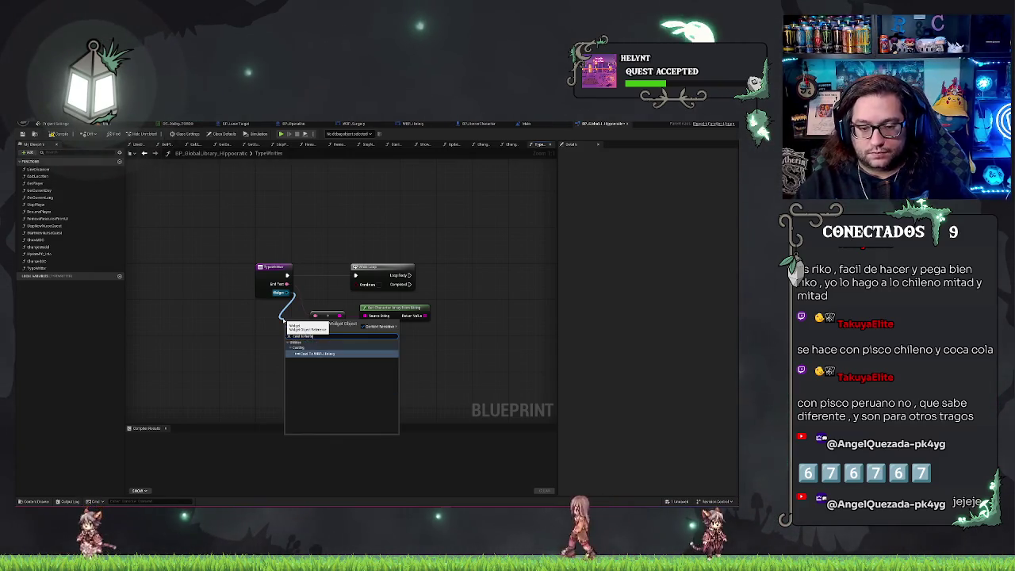
{"action": "key", "text": "Return"}
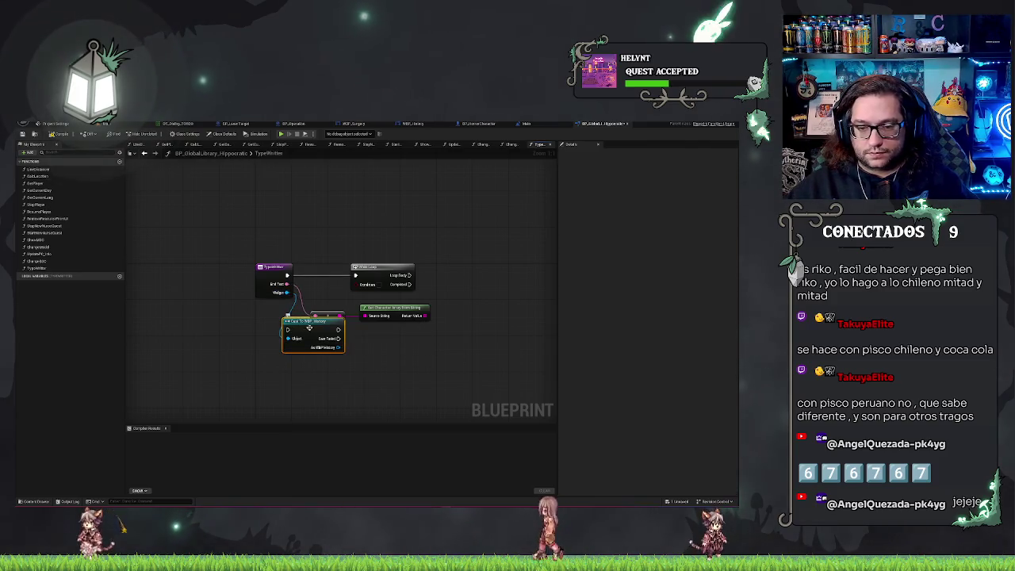
{"action": "left_click_drag", "start_coordinate": [301, 325], "coordinate": [310, 349]}
{"action": "right_click", "coordinate": [310, 349]}
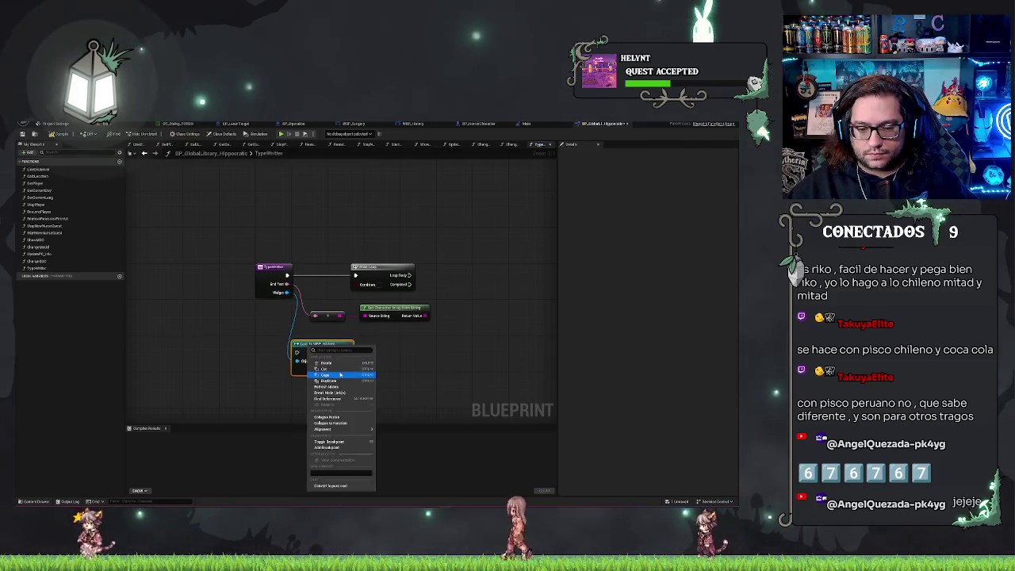
{"action": "left_click", "coordinate": [329, 487]}
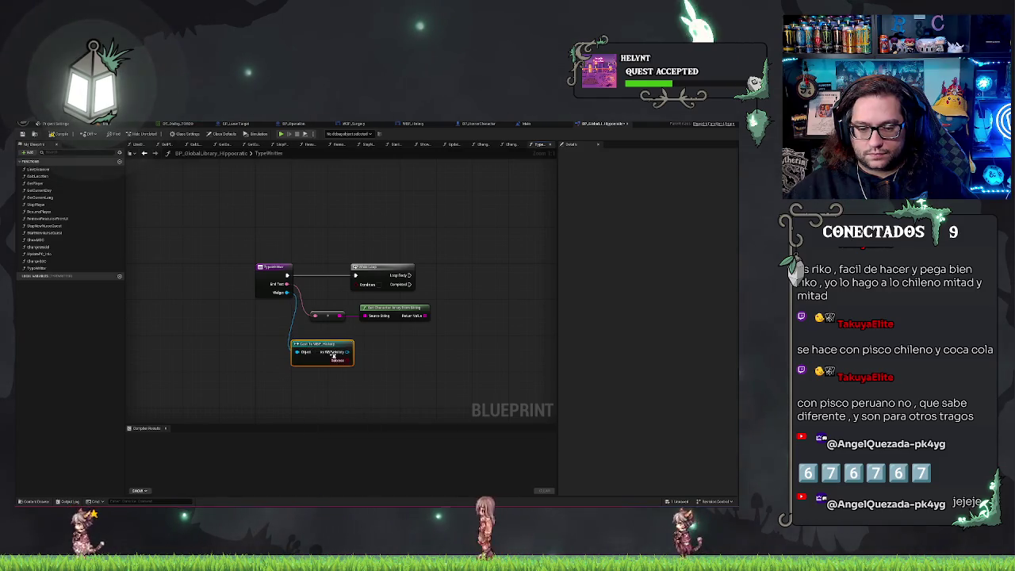
{"action": "mouse_move", "coordinate": [325, 345]}
{"action": "left_mouse_down"}
{"action": "mouse_move", "coordinate": [306, 346]}
{"action": "mouse_move", "coordinate": [347, 335]}
{"action": "left_mouse_up"}
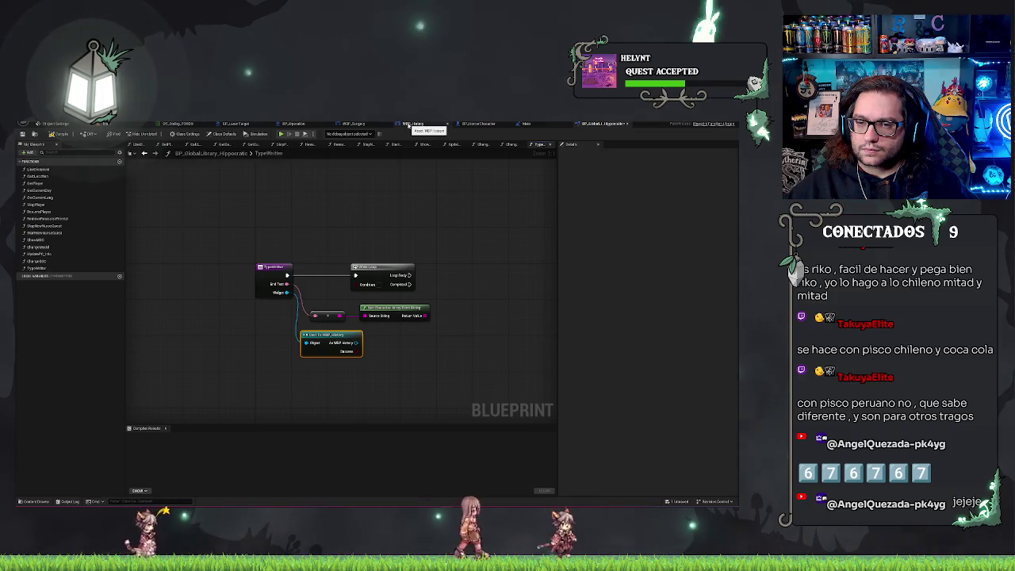
In WBP_History's event graph, add a Branch after the Reset event.
{"action": "left_click", "coordinate": [409, 125]}
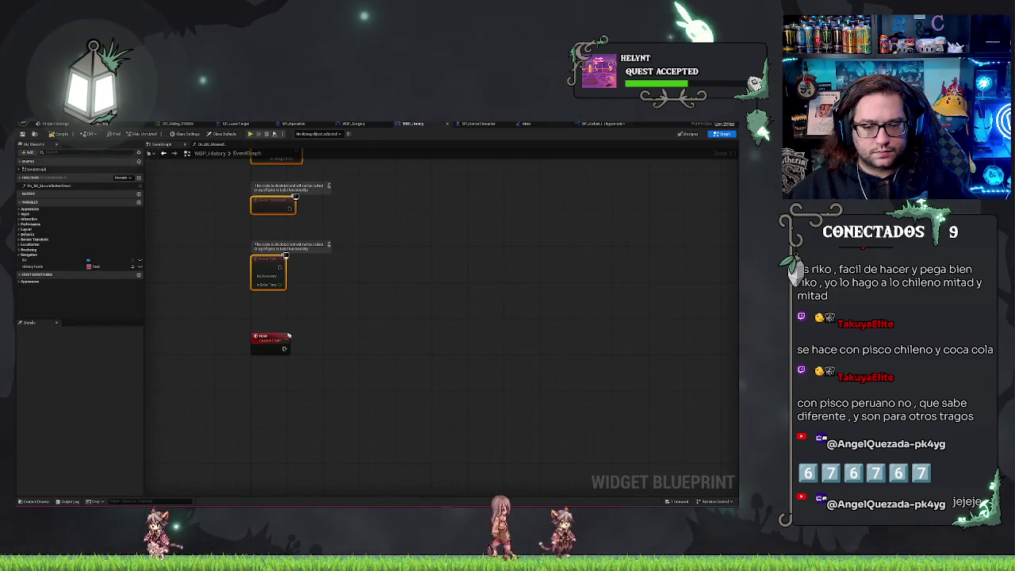
{"action": "left_click_drag", "start_coordinate": [284, 349], "coordinate": [330, 345]}
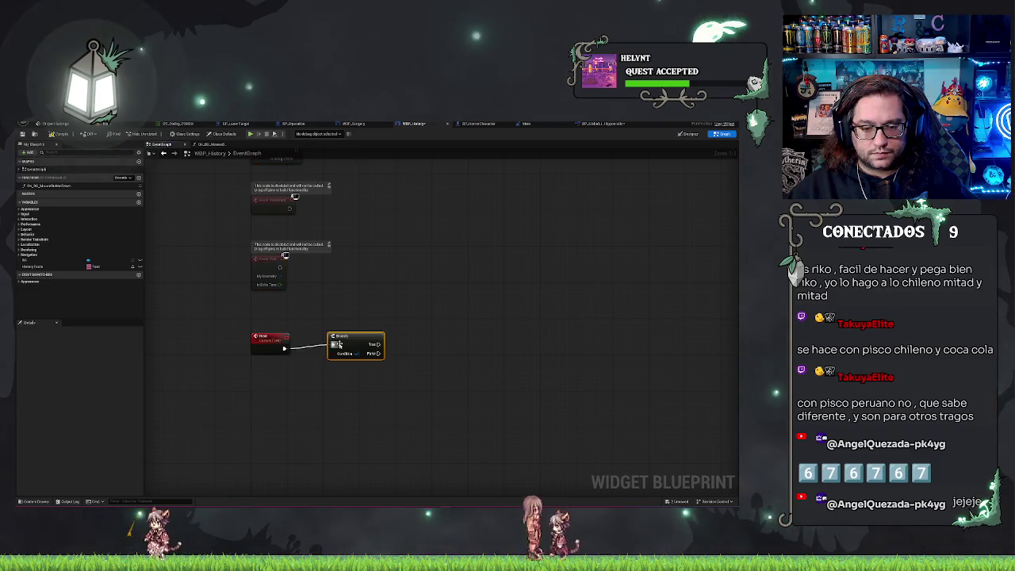
{"action": "left_click", "coordinate": [391, 315]}
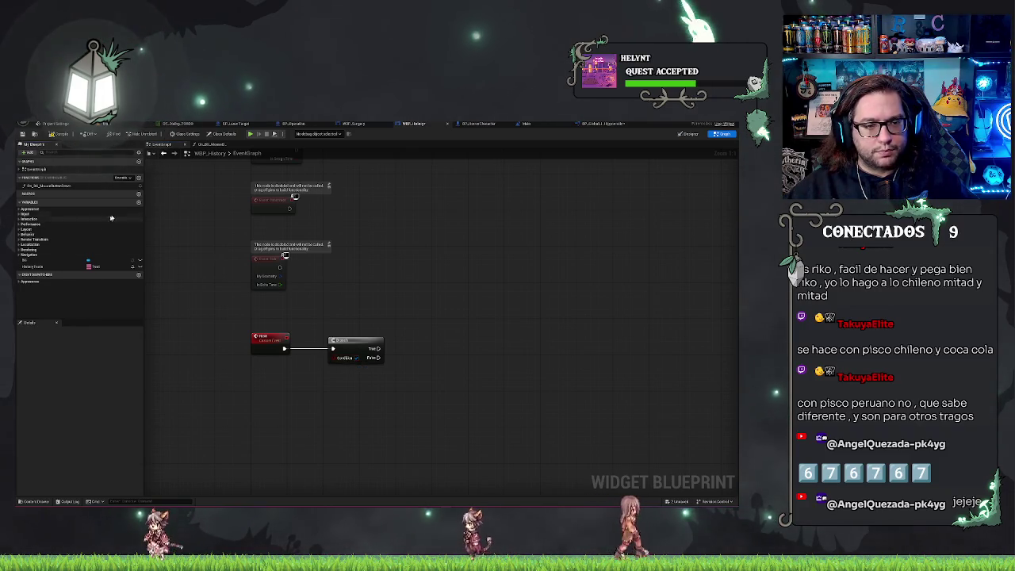
Create a Boolean ready-flag variable and place its Get node beside the Branch.
{"action": "left_click", "coordinate": [139, 203]}
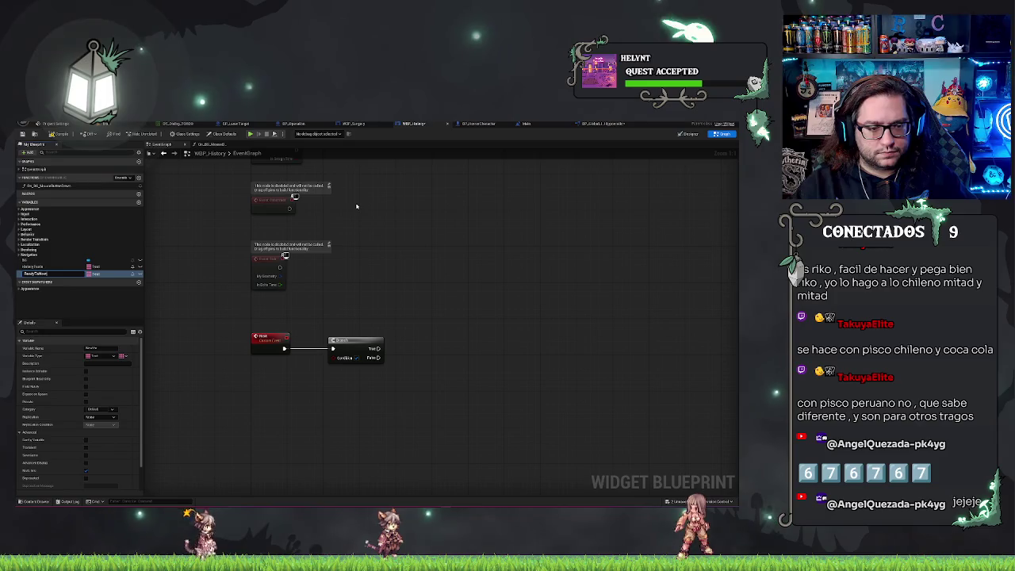
{"action": "left_click", "coordinate": [95, 274]}
{"action": "left_click", "coordinate": [101, 288]}
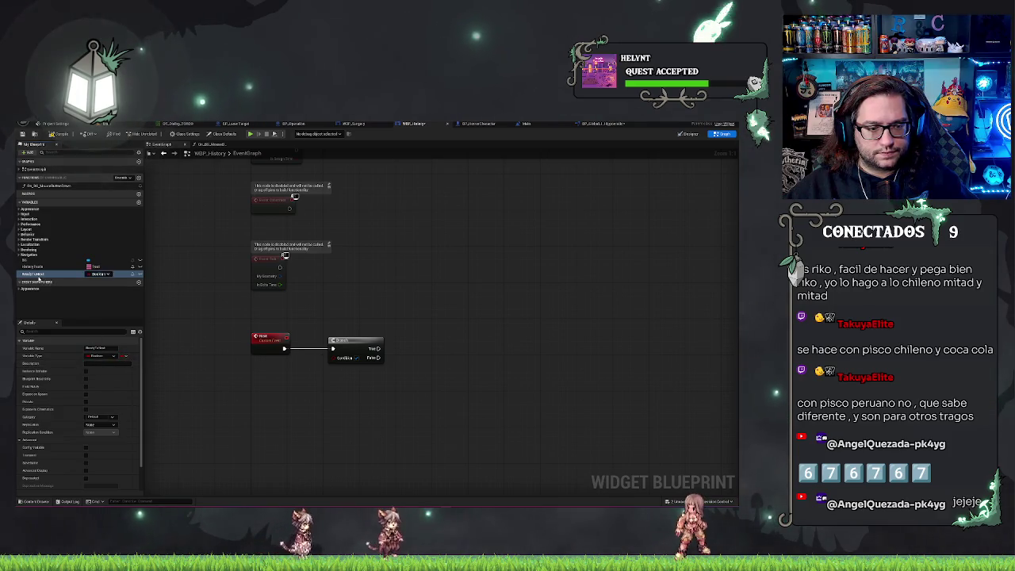
{"action": "left_click_drag", "start_coordinate": [91, 274], "coordinate": [288, 372]}
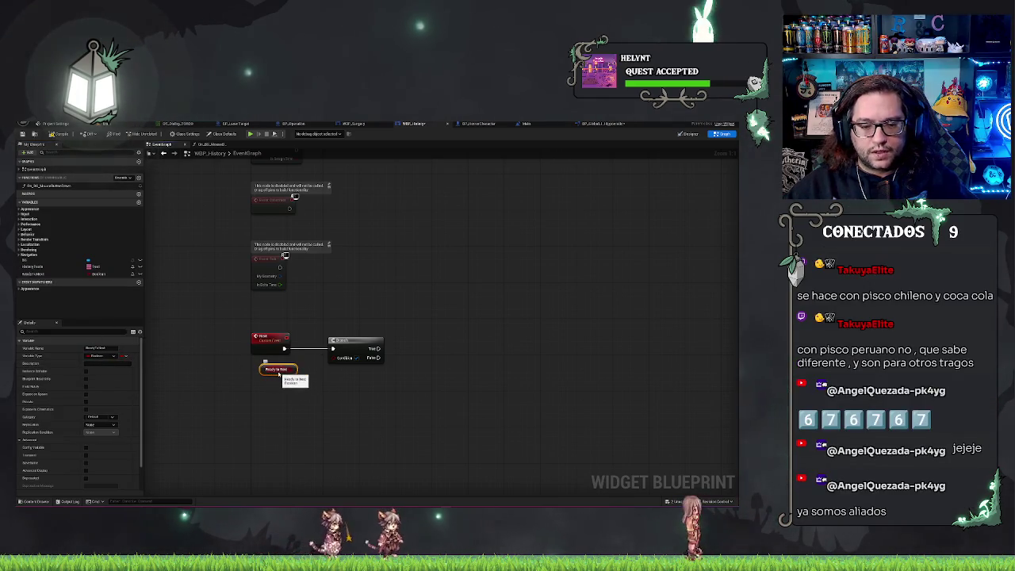
{"action": "key", "text": "Delete"}
{"action": "mouse_move", "coordinate": [52, 272]}
{"action": "left_mouse_down"}
{"action": "mouse_move", "coordinate": [317, 381]}
{"action": "mouse_move", "coordinate": [277, 357]}
{"action": "mouse_move", "coordinate": [275, 370]}
{"action": "left_mouse_up"}
{"action": "left_click", "coordinate": [287, 361]}
{"action": "left_click", "coordinate": [360, 359]}
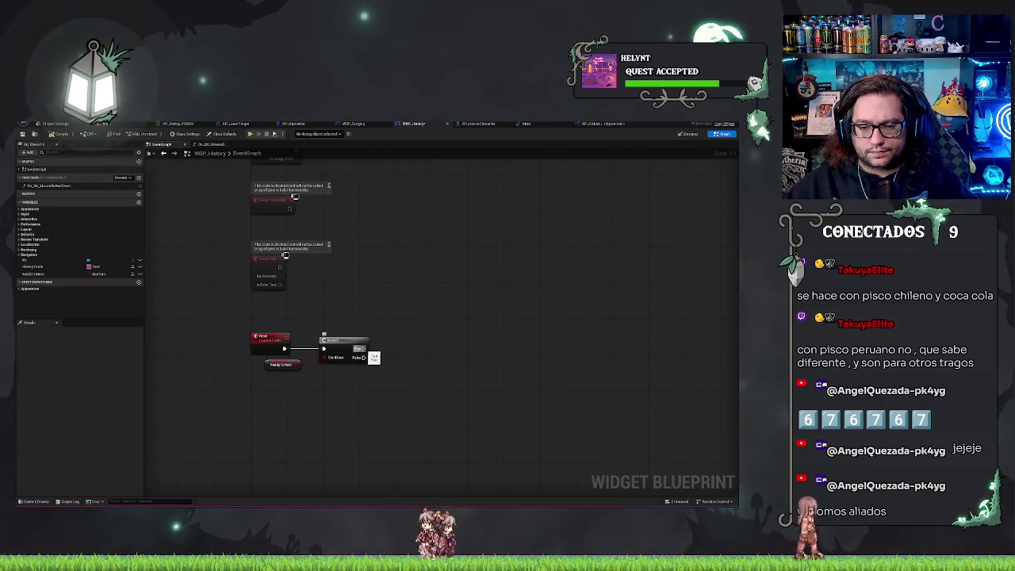
{"action": "mouse_move", "coordinate": [374, 358]}
{"action": "left_mouse_down"}
{"action": "mouse_move", "coordinate": [381, 374]}
{"action": "mouse_move", "coordinate": [368, 246]}
{"action": "mouse_move", "coordinate": [383, 437]}
{"action": "mouse_move", "coordinate": [379, 367]}
{"action": "left_mouse_up"}
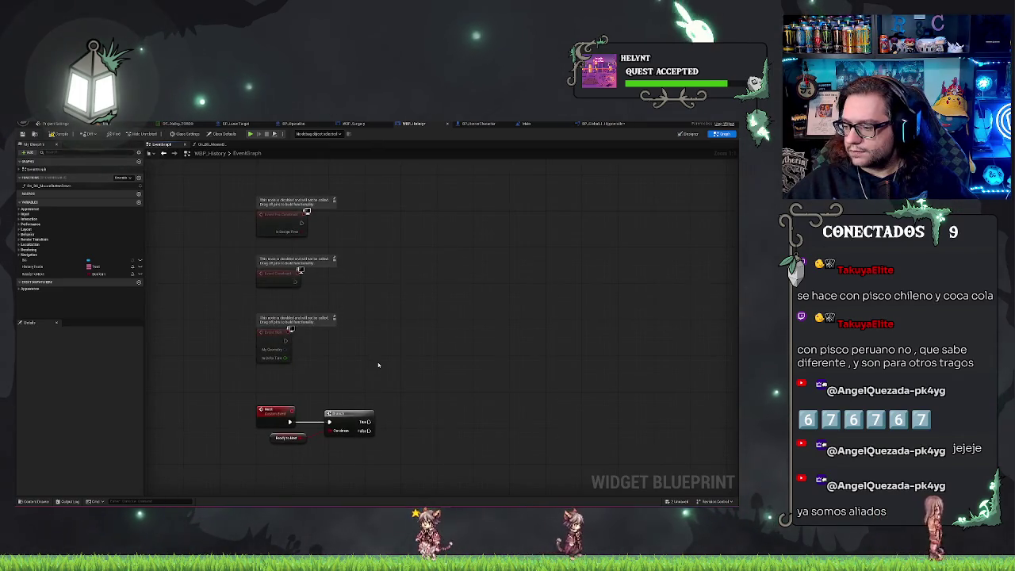
{"action": "left_click_drag", "start_coordinate": [378, 365], "coordinate": [399, 363]}
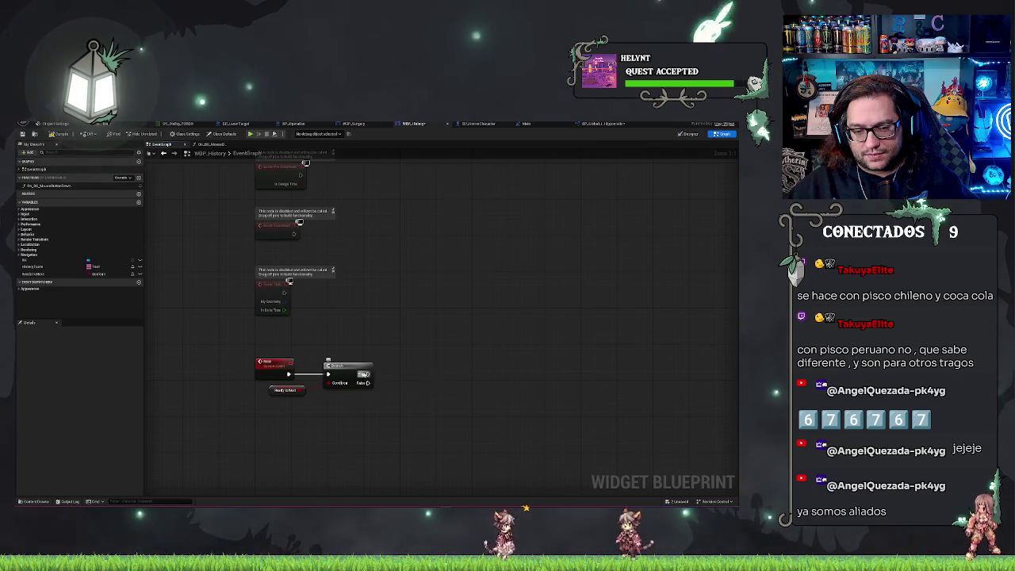
Call Type Writer from the Branch's False output and align it with the Branch.
{"action": "left_click_drag", "start_coordinate": [369, 384], "coordinate": [390, 385]}
{"action": "type", "text": "type"}
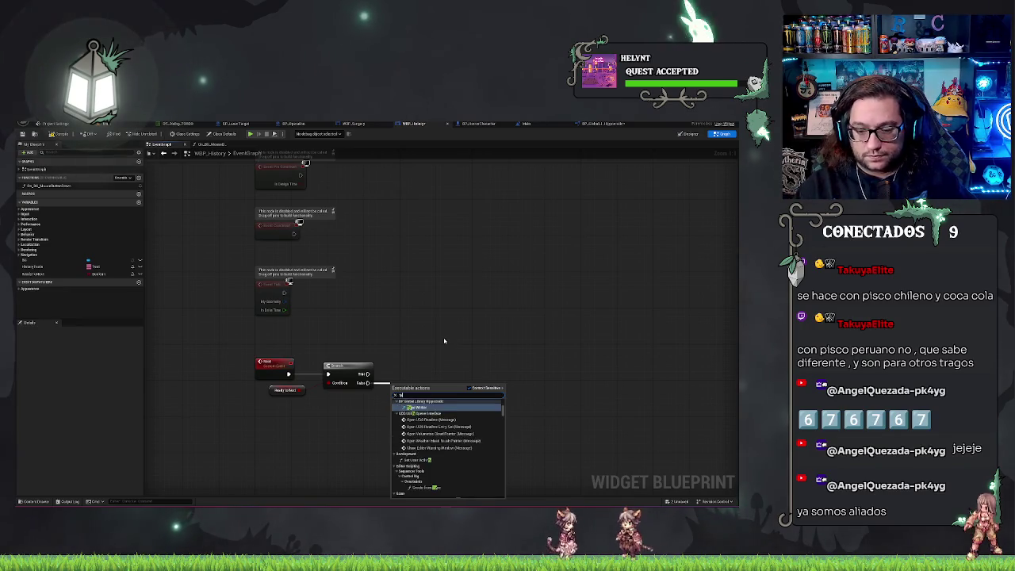
{"action": "key", "text": "Return"}
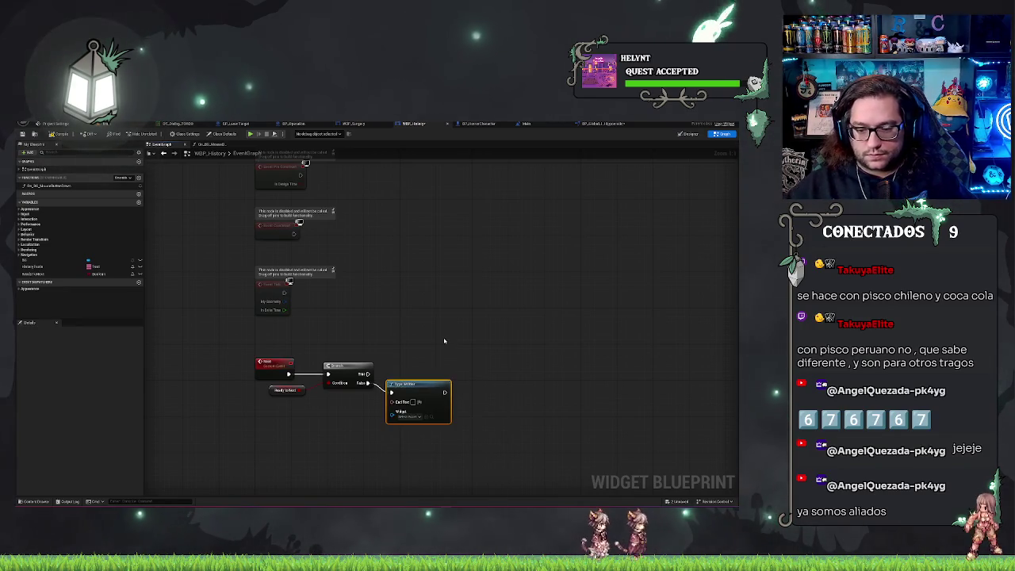
{"action": "left_click", "coordinate": [350, 370], "text": "shift"}
{"action": "key", "text": "q"}
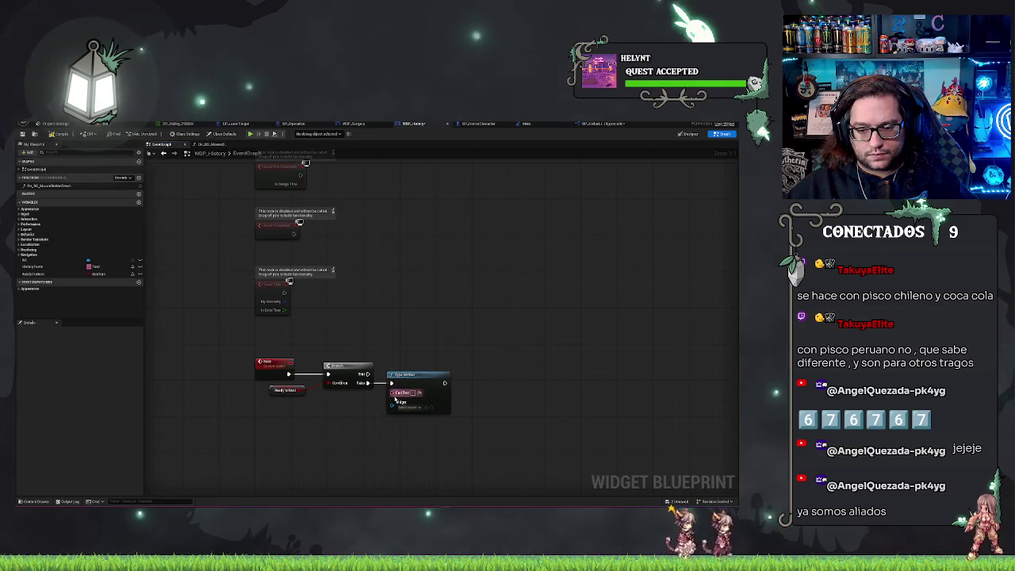
Feed Type Writer's Text input from a Make Literal Text node with a pasted value, placed below it.
{"action": "left_click_drag", "start_coordinate": [395, 399], "coordinate": [347, 410]}
{"action": "type", "text": "make"}
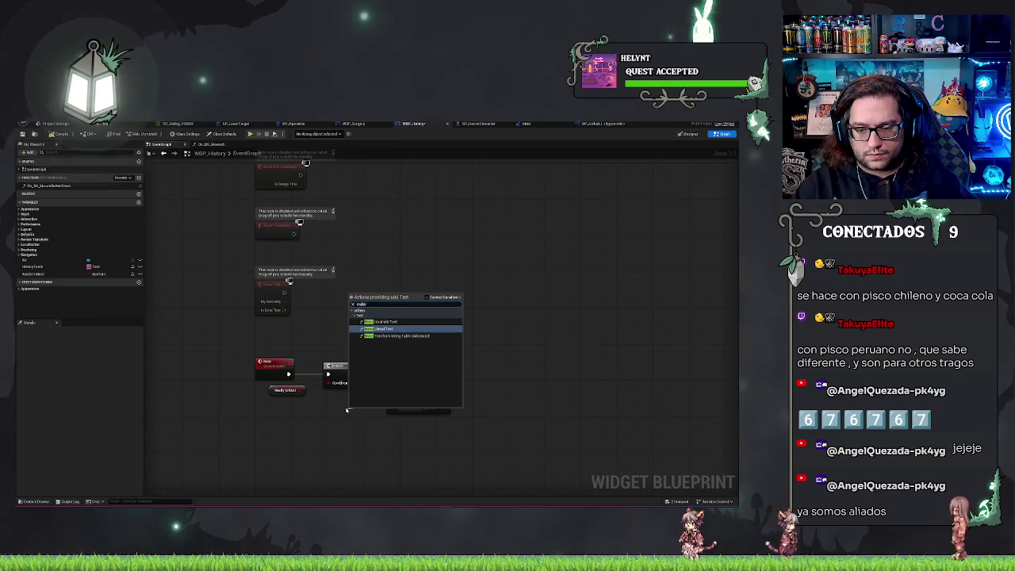
{"action": "key", "text": "Return"}
{"action": "mouse_move", "coordinate": [365, 412]}
{"action": "left_mouse_down"}
{"action": "mouse_move", "coordinate": [309, 426]}
{"action": "mouse_move", "coordinate": [305, 416]}
{"action": "left_mouse_up"}
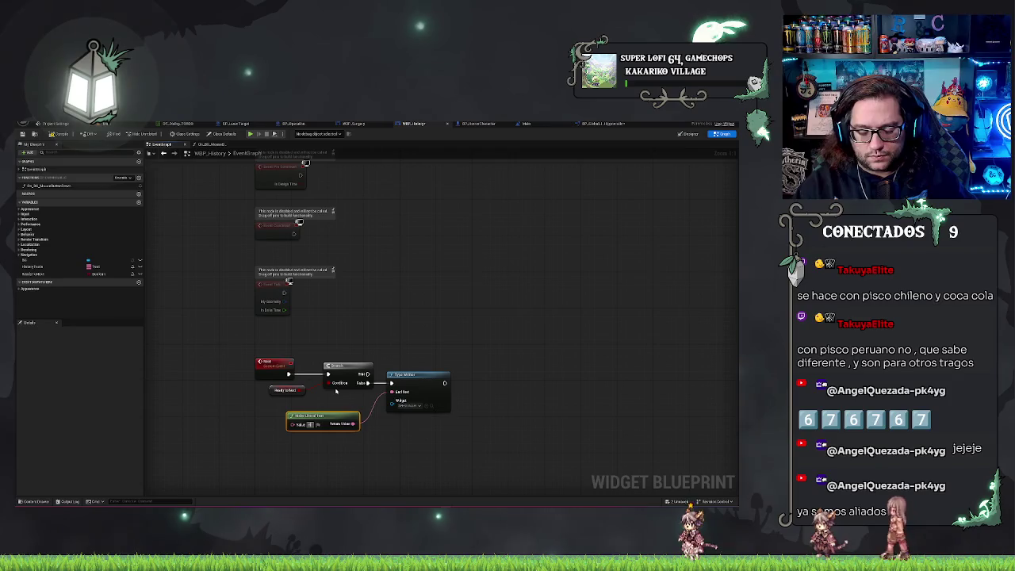
{"action": "key", "text": "ctrl+v"}
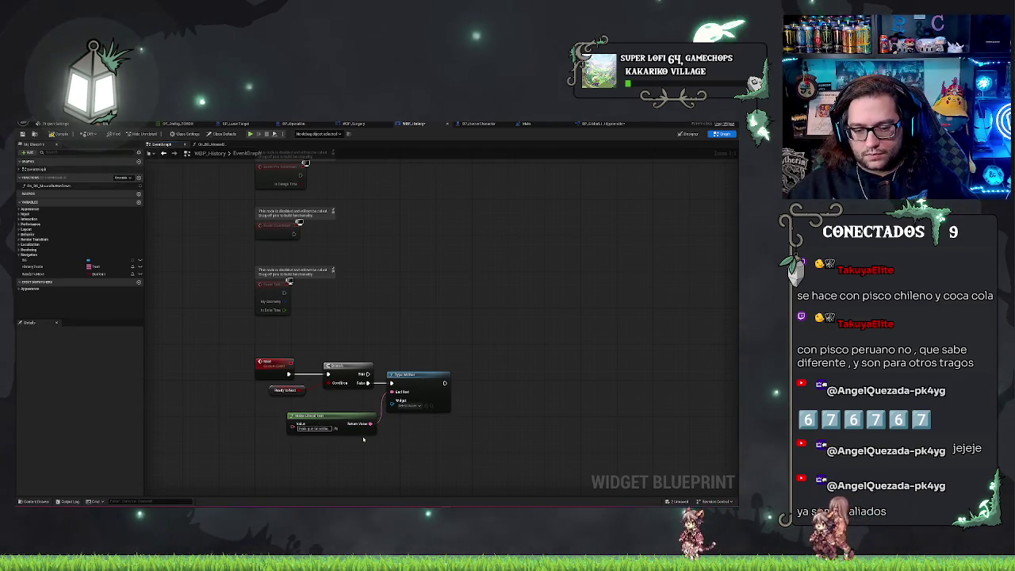
{"action": "left_click_drag", "start_coordinate": [334, 416], "coordinate": [320, 422]}
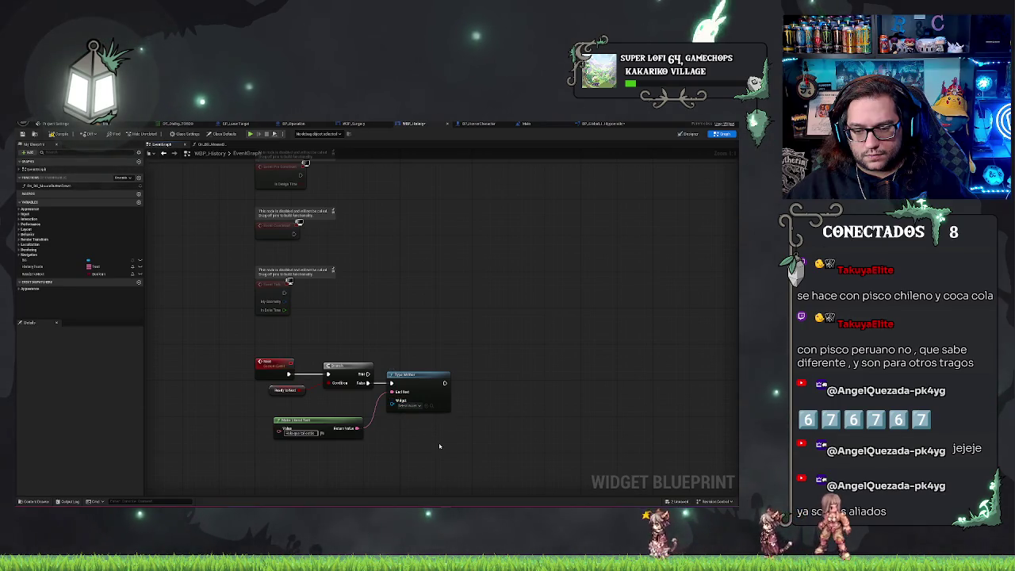
Inspect the TypeWriter function entry node in BP_GlobalLibrary, then return to WBP_History's event graph.
{"action": "left_click", "coordinate": [416, 378]}
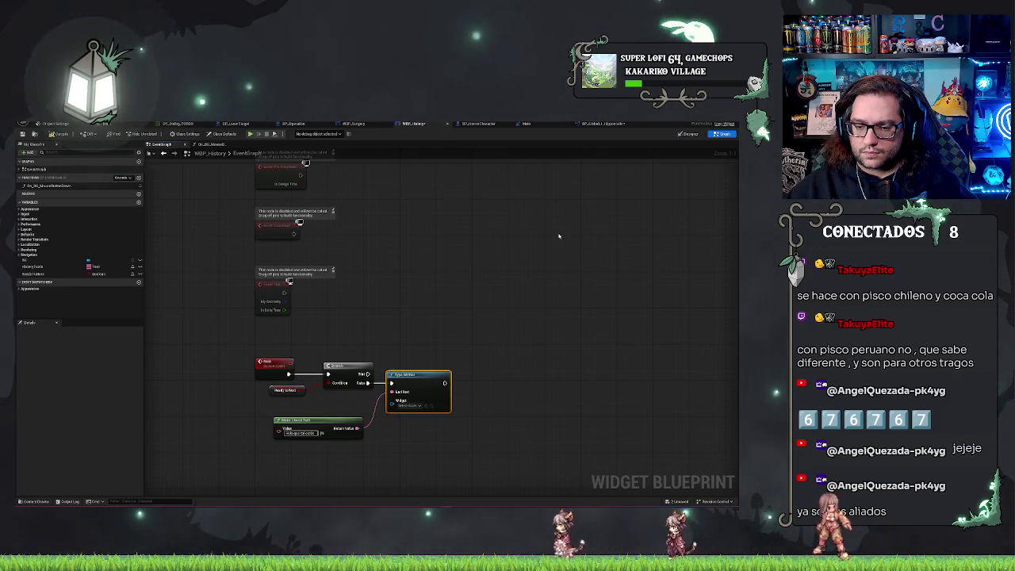
{"action": "left_click", "coordinate": [604, 125]}
{"action": "left_click", "coordinate": [275, 268]}
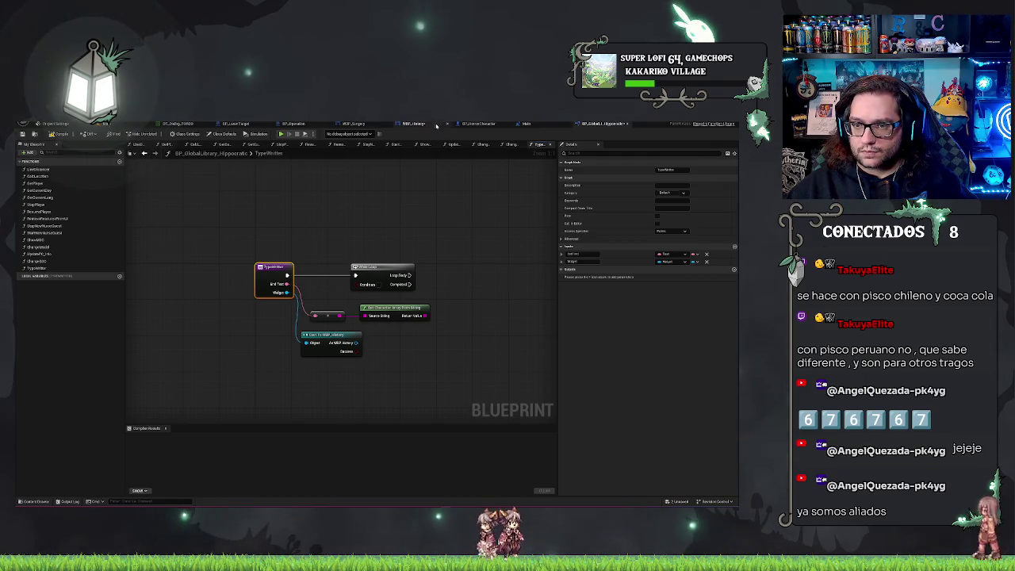
{"action": "left_click", "coordinate": [412, 123]}
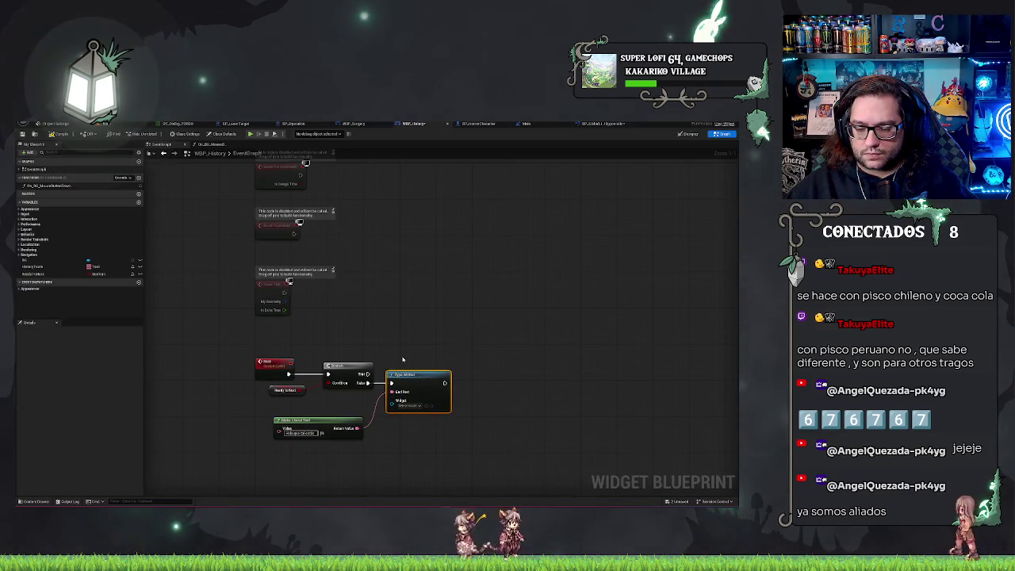